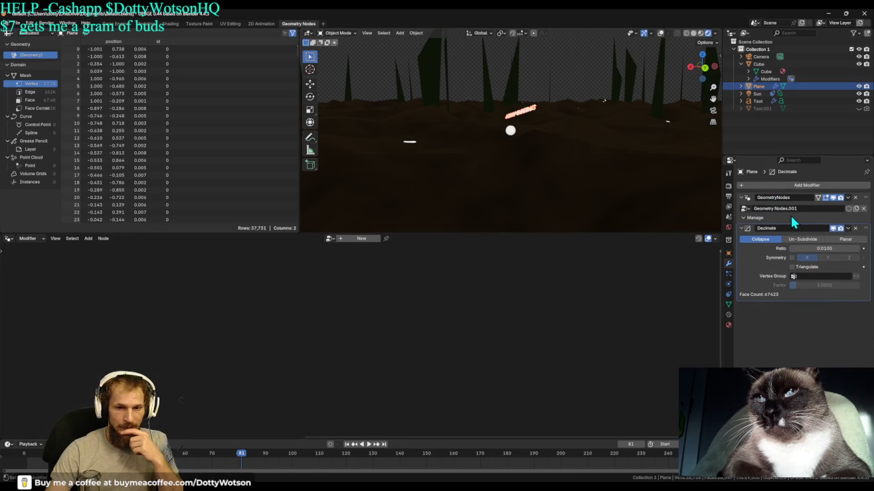
# Step: Show the Plane's Geometry Nodes.001 tree and pan to the Subdivide Mesh and Distribute Points nodes
pyautogui.click(749, 203)
pyautogui.moveTo(356, 380)
pyautogui.mouseDown()
pyautogui.moveTo(716, 373)
pyautogui.moveTo(86, 332)
pyautogui.mouseUp()
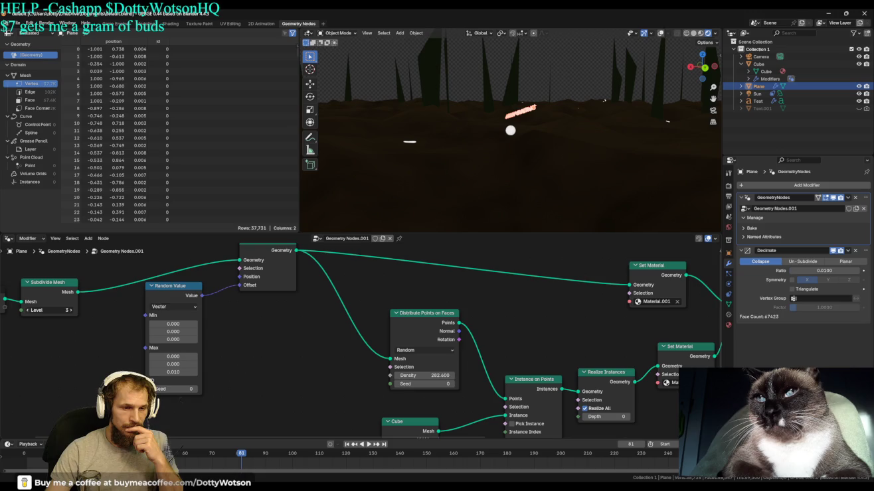
# Step: Enable node Timings in the node editor's Overlays
pyautogui.hotkey('ctrl', 'z')
pyautogui.scroll(-3, 436, 321)
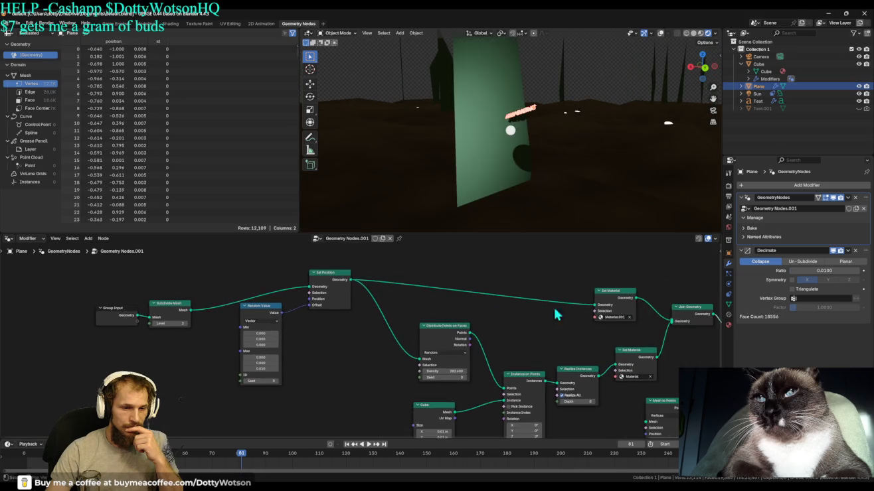
pyautogui.click(715, 239)
pyautogui.click(691, 301)
# Step: Lower the Subdivision Surface node Level from 2 to 1
pyautogui.moveTo(502, 292)
pyautogui.mouseDown()
pyautogui.moveTo(424, 262)
pyautogui.moveTo(368, 276)
pyautogui.moveTo(323, 273)
pyautogui.mouseUp()
pyautogui.scroll(5, 485, 274)
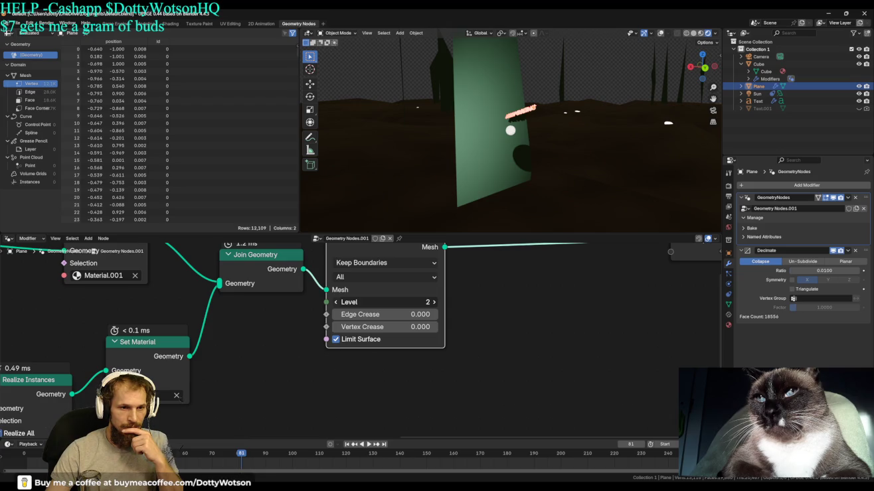
pyautogui.click(336, 302)
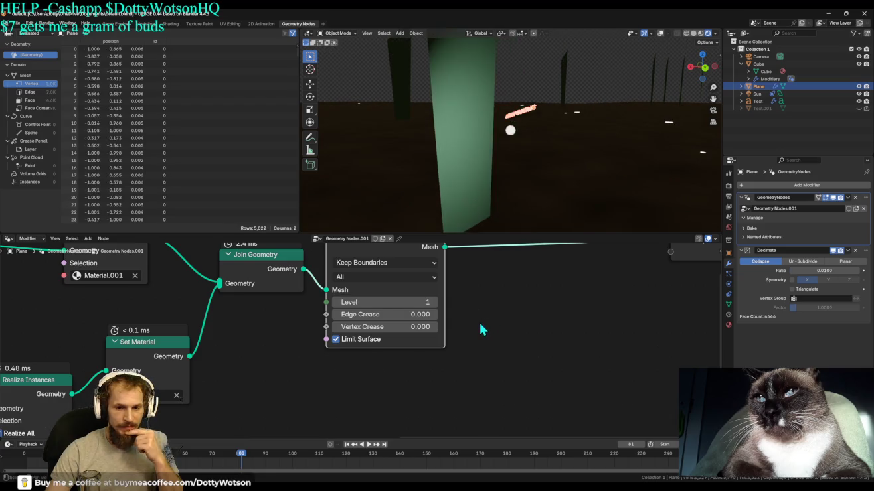
pyautogui.scroll(-2, 470, 314)
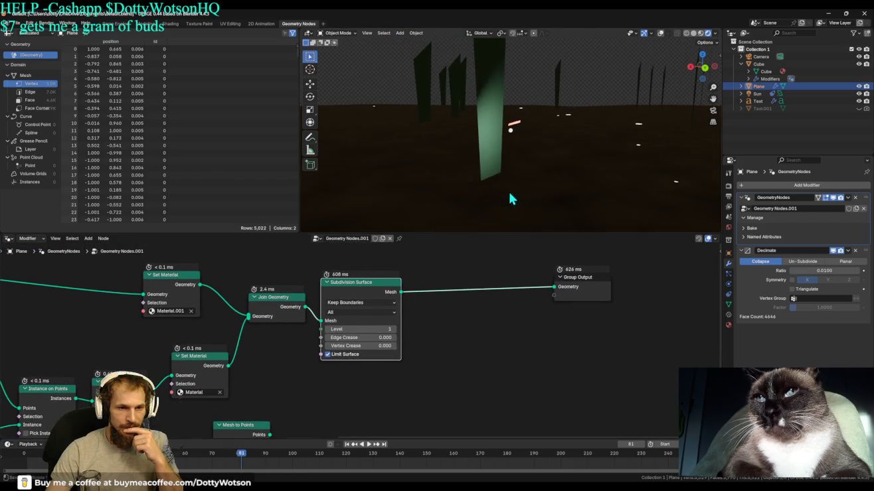
# Step: Orbit and fly-navigate the 3D view toward the Merry Christmas text
pyautogui.moveTo(574, 191)
pyautogui.mouseDown()
pyautogui.moveTo(485, 156)
pyautogui.moveTo(474, 176)
pyautogui.moveTo(339, 191)
pyautogui.moveTo(548, 139)
pyautogui.mouseUp()
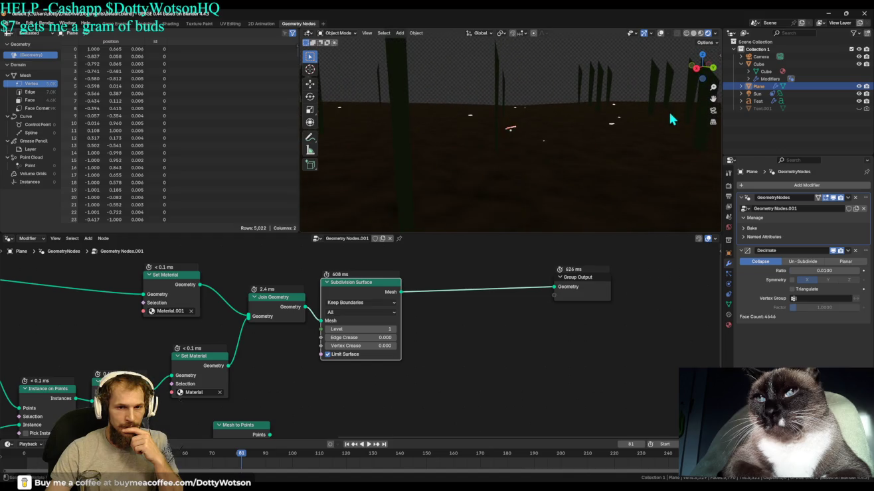
pyautogui.hotkey('shift', 'f')
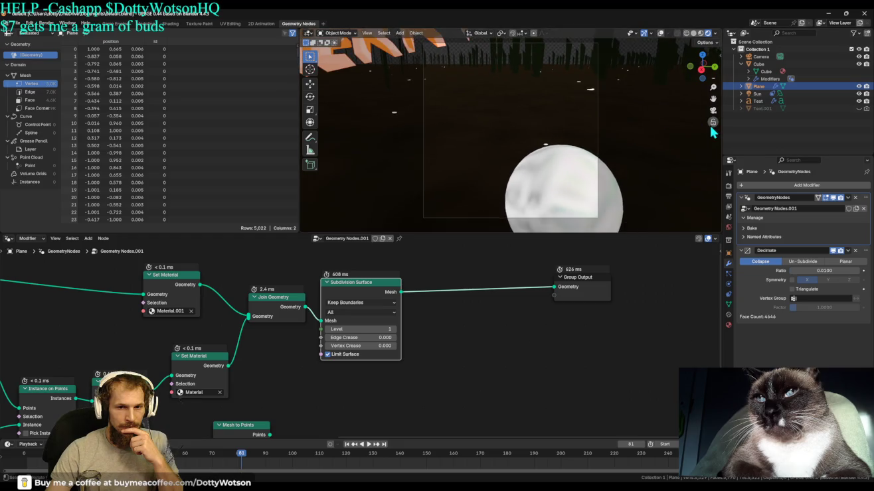
pyautogui.scroll(-3, 630, 133)
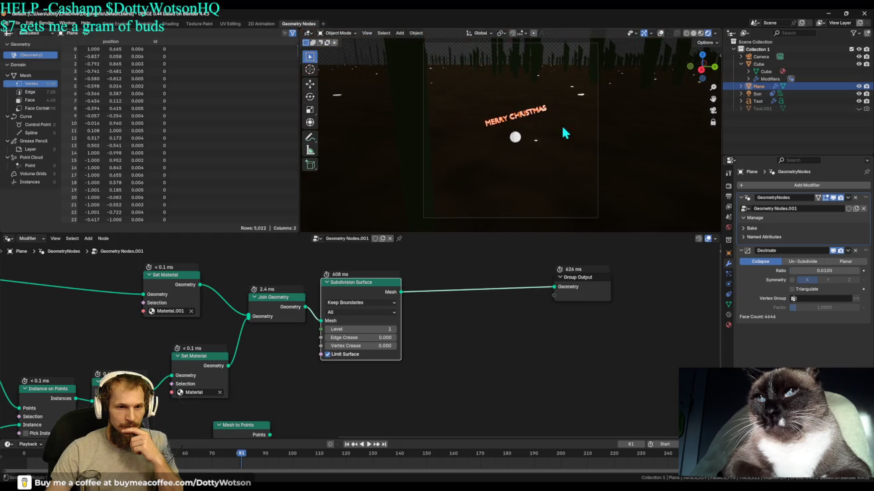
pyautogui.scroll(3, 508, 132)
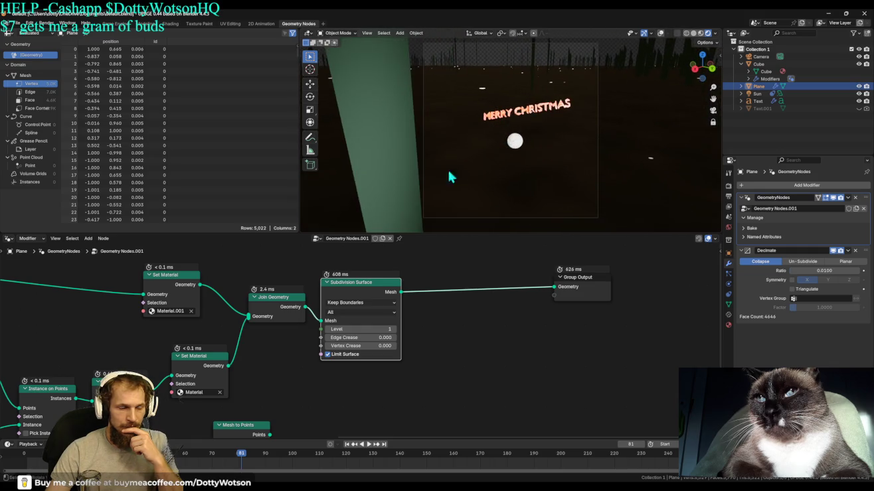
# Step: Switch the lower area to the Logic Bricks Editor
pyautogui.click(8, 239)
pyautogui.click(37, 318)
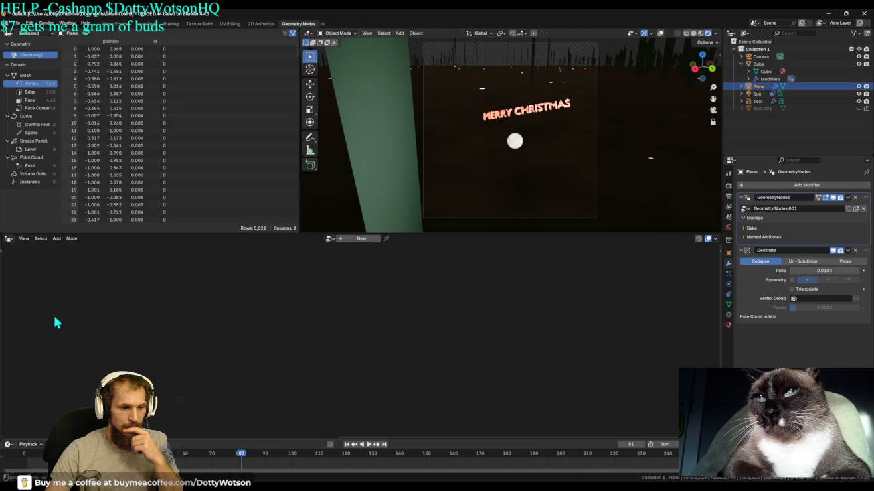
pyautogui.click(331, 238)
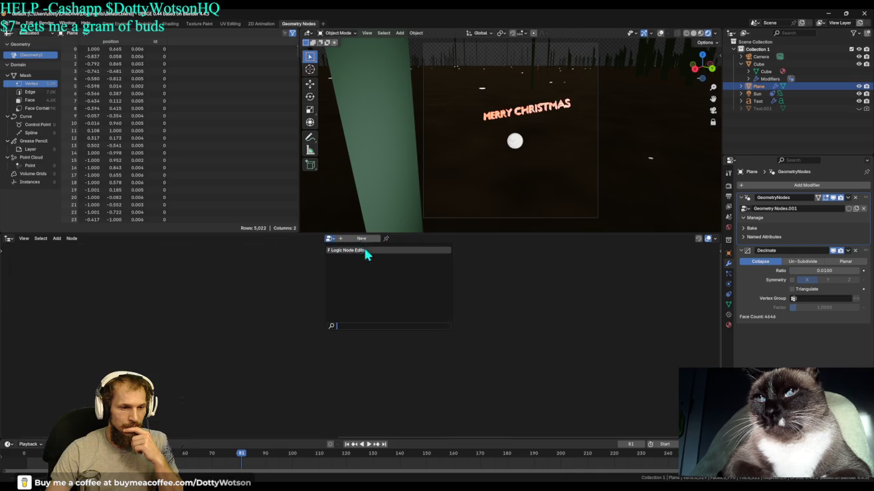
pyautogui.click(366, 255)
pyautogui.scroll(-2, 412, 326)
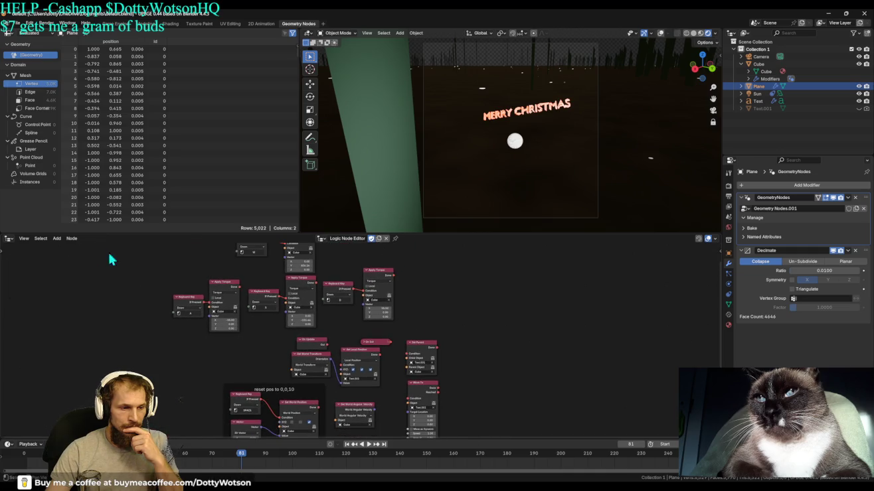
pyautogui.click(8, 238)
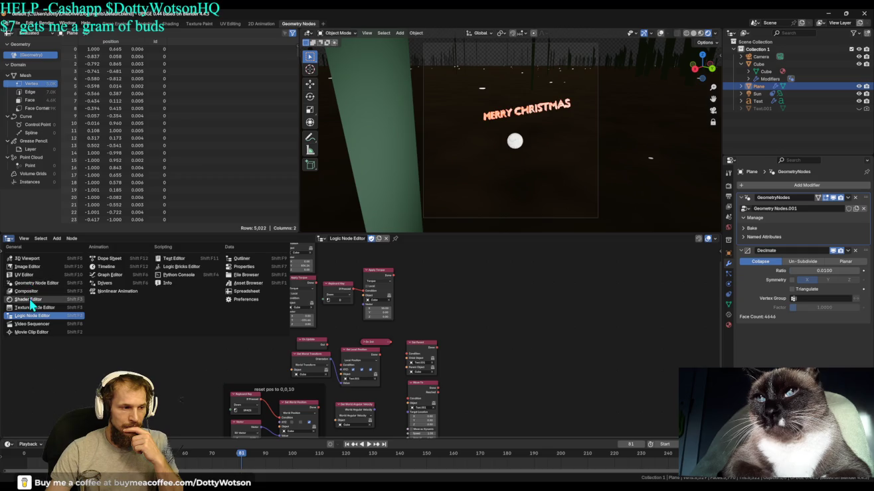
pyautogui.click(198, 267)
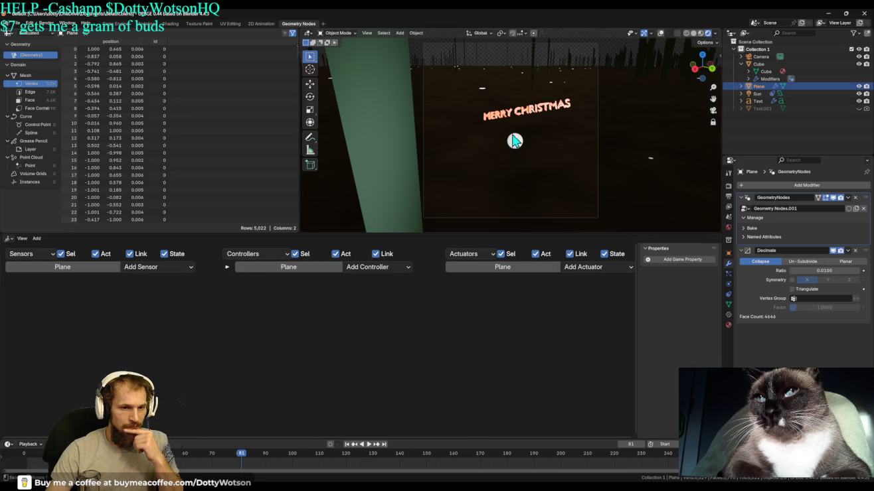
# Step: Select the Camera and set its Camera actuator Min to 20 and Max to 55
pyautogui.click(762, 58)
pyautogui.scroll(-2, 445, 359)
pyautogui.scroll(1, 412, 362)
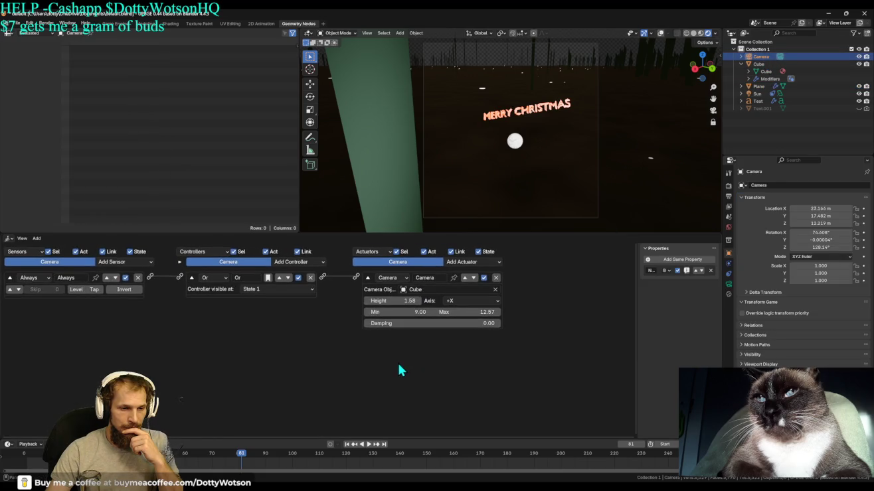
pyautogui.scroll(1, 398, 369)
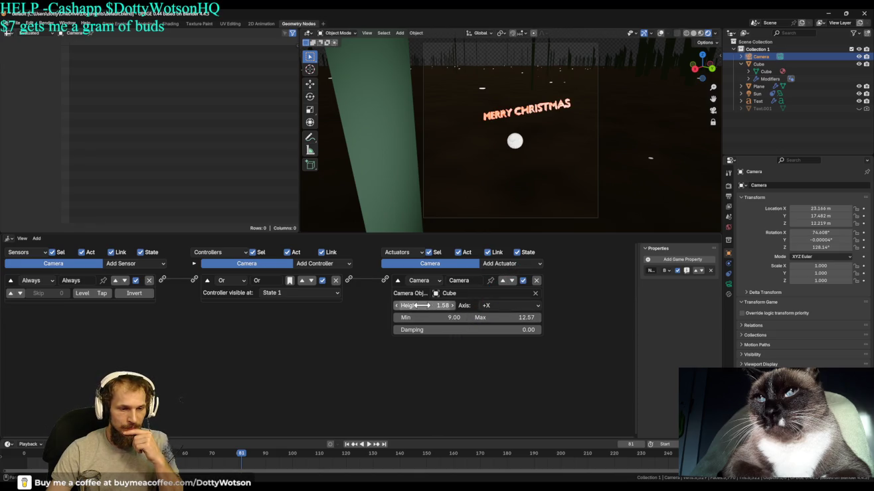
pyautogui.moveTo(431, 318); pyautogui.dragTo(530, 318)
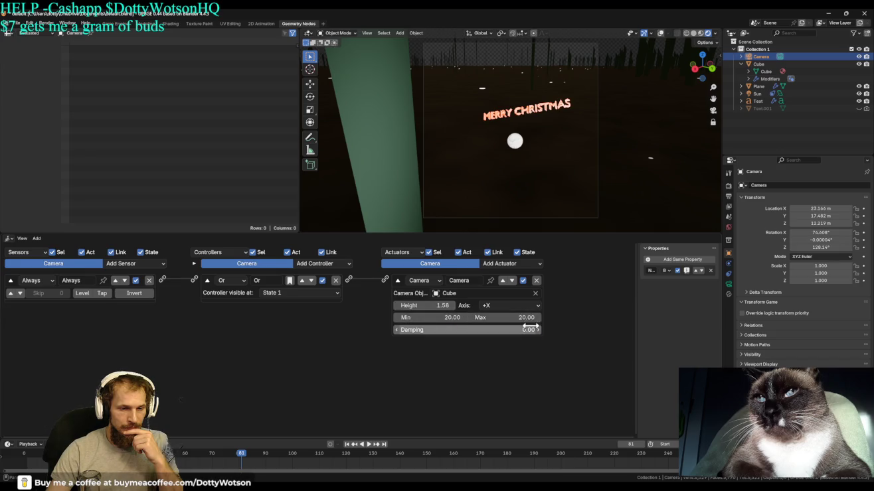
pyautogui.click(505, 318)
pyautogui.write('55')
pyautogui.press('Return')
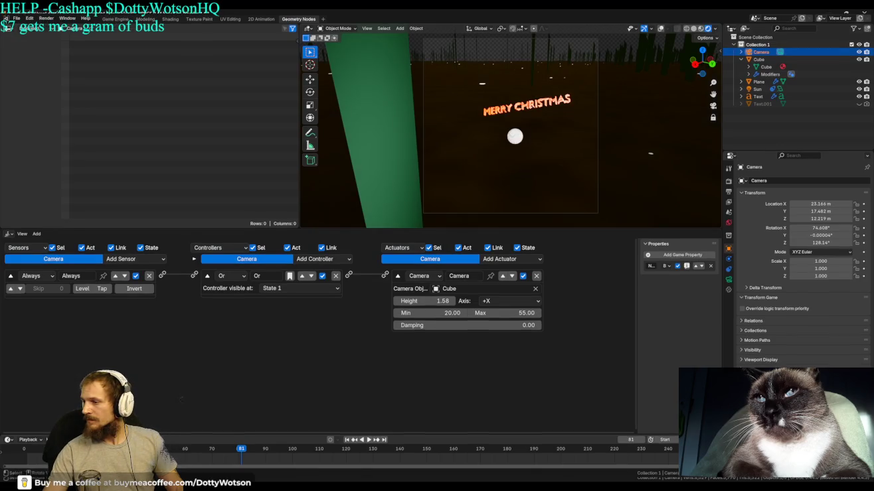
pyautogui.press('Escape')
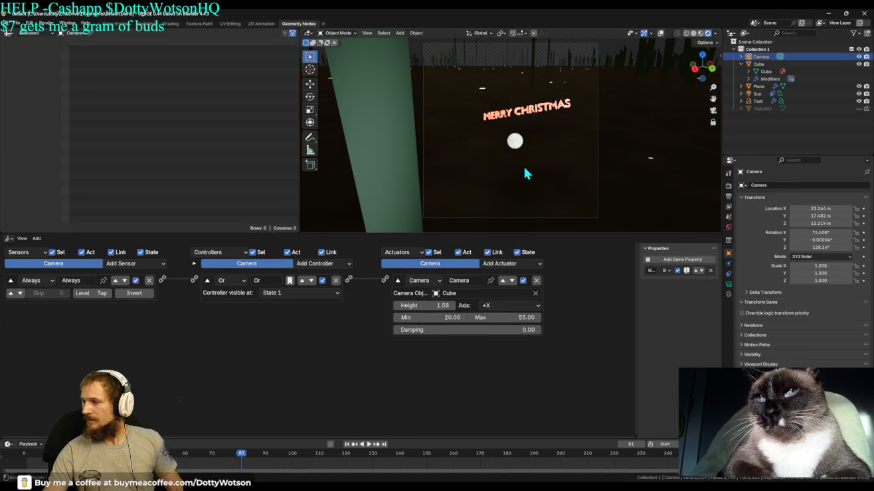
# Step: Launch the game with P and roll the ball forward, then sideways across the ground
pyautogui.press('p')
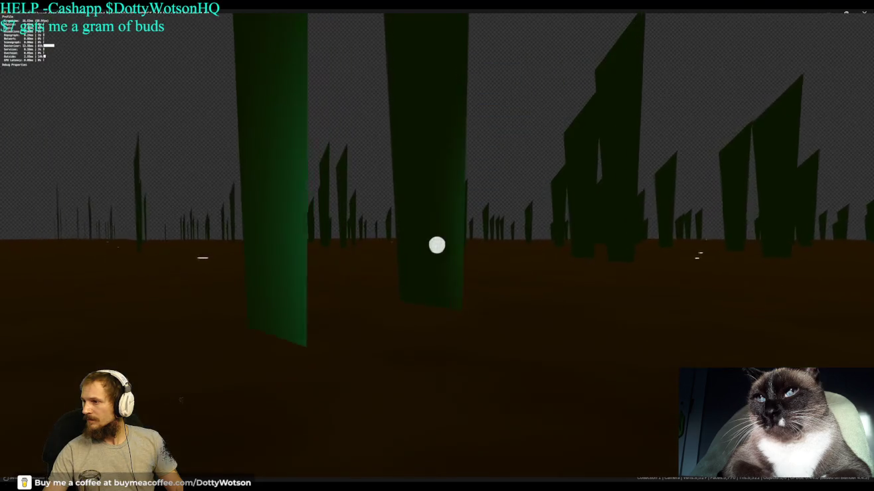
pyautogui.press('w')
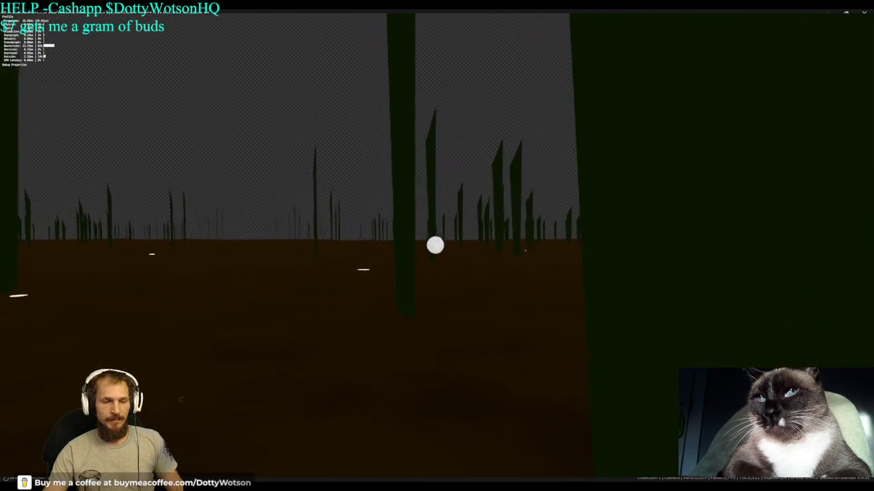
pyautogui.press('a')
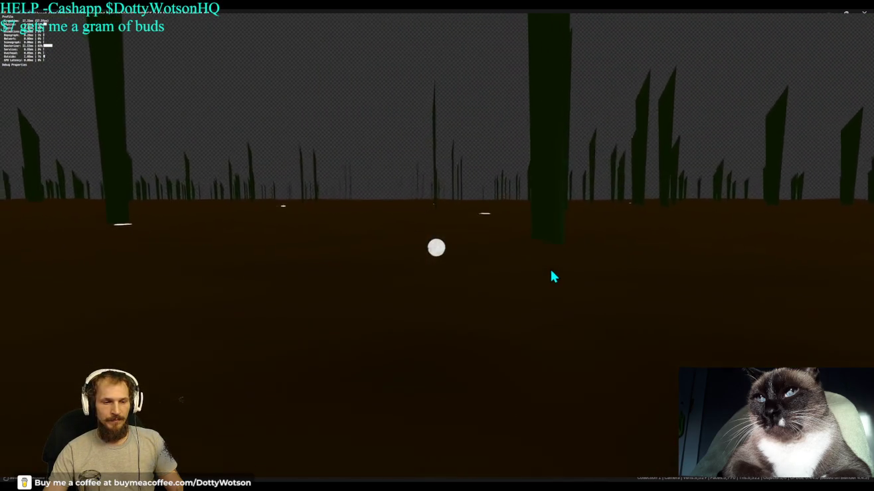
pyautogui.press('w')
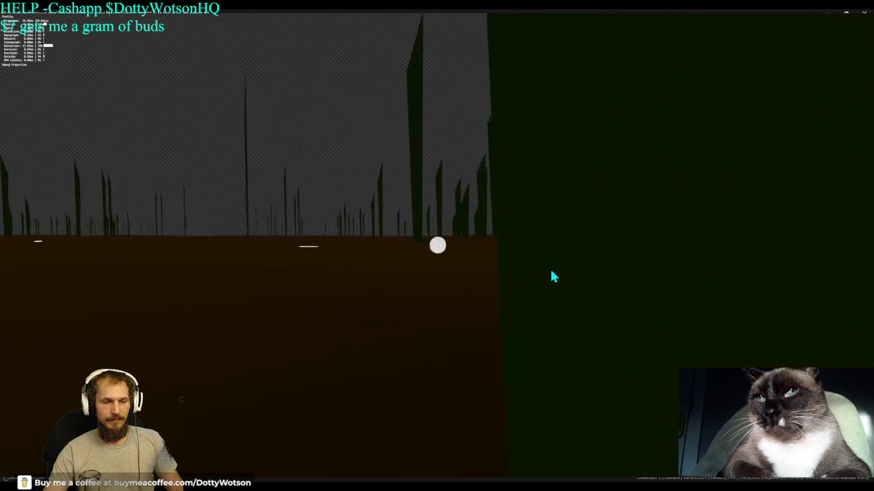
pyautogui.press('w')
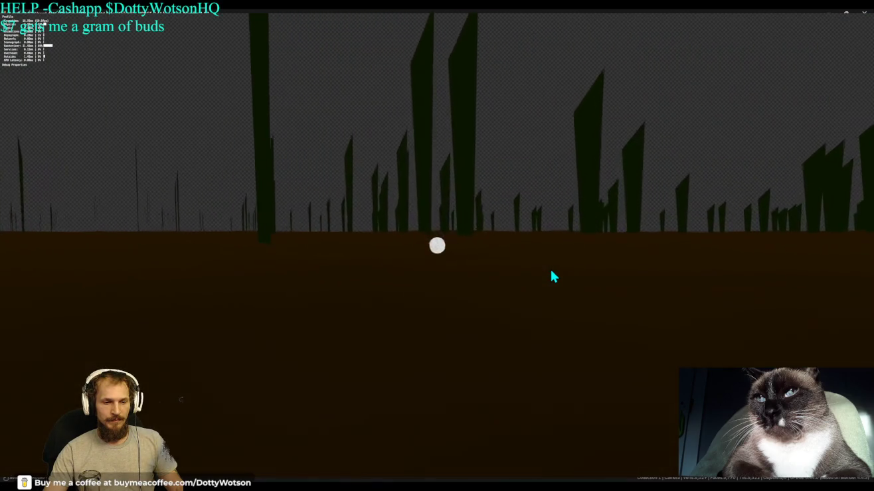
pyautogui.press('w')
pyautogui.press('w')
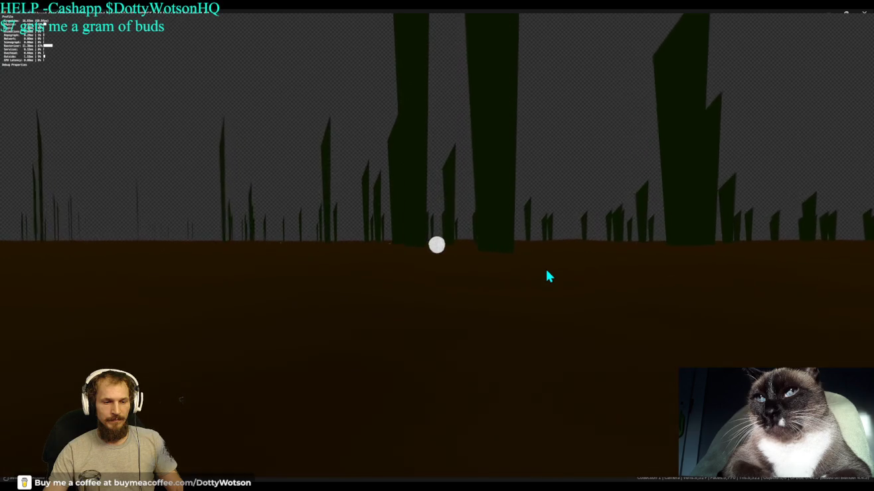
pyautogui.press('a')
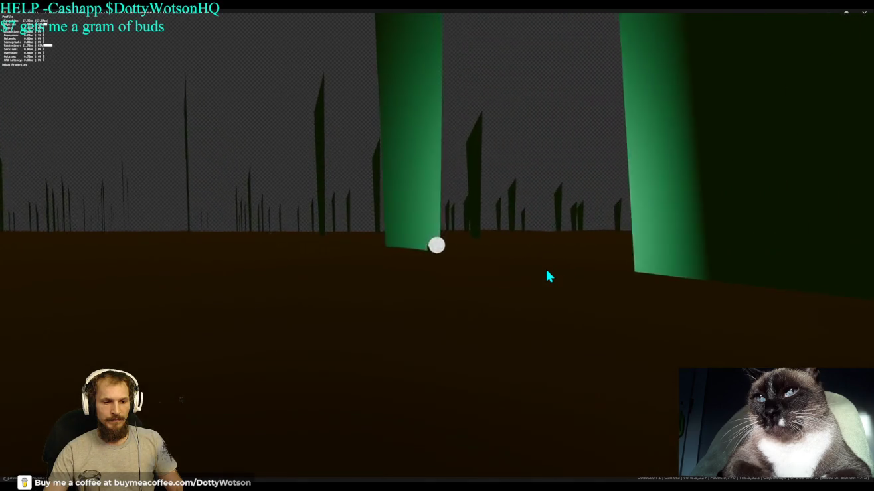
pyautogui.press('a')
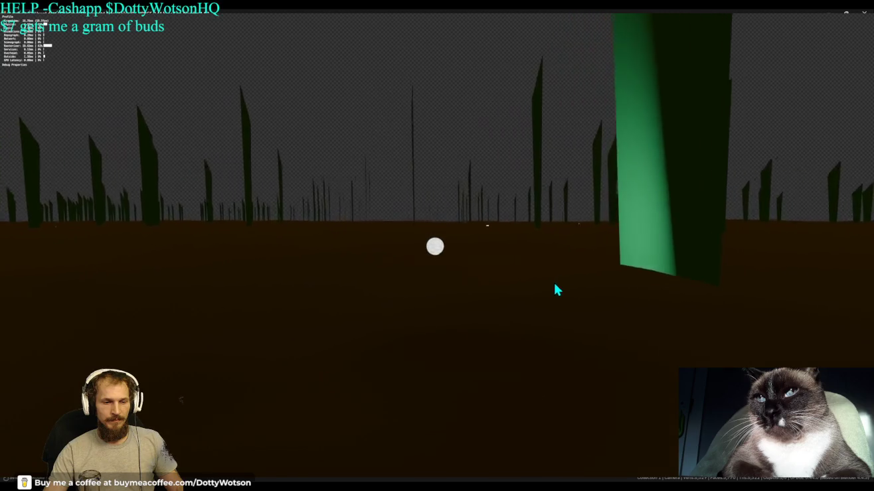
pyautogui.press('a')
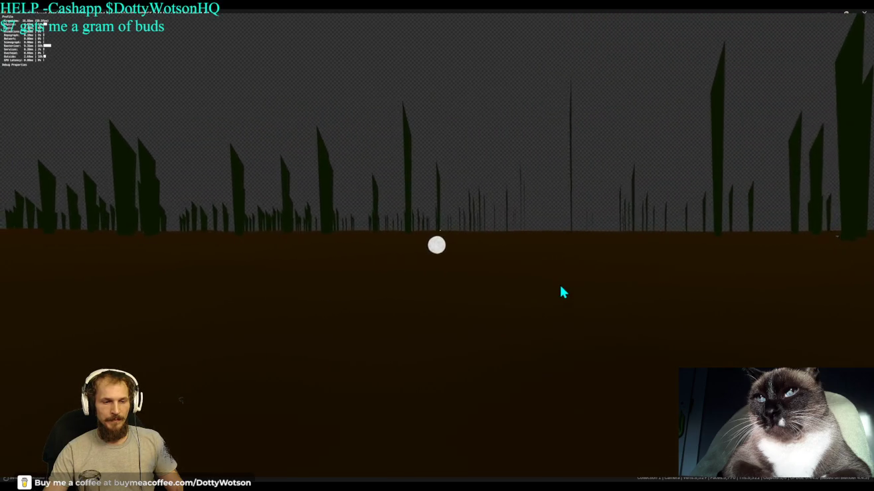
pyautogui.press('a')
pyautogui.press('a')
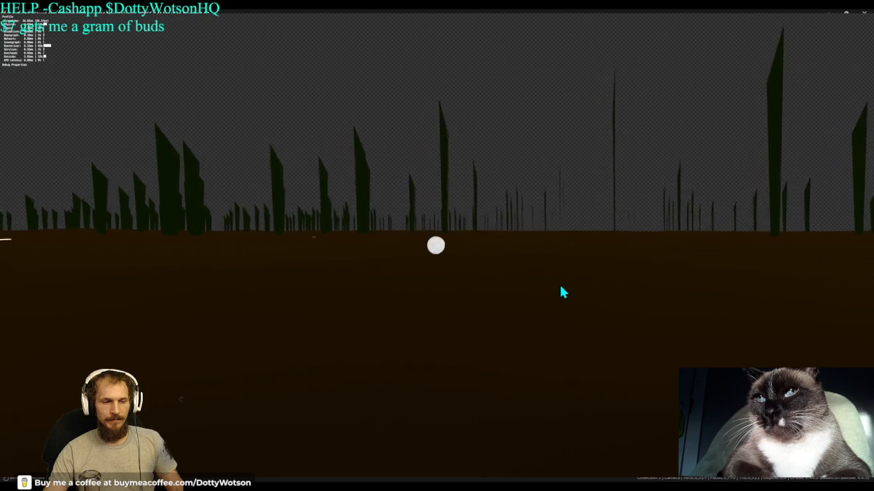
pyautogui.press('a')
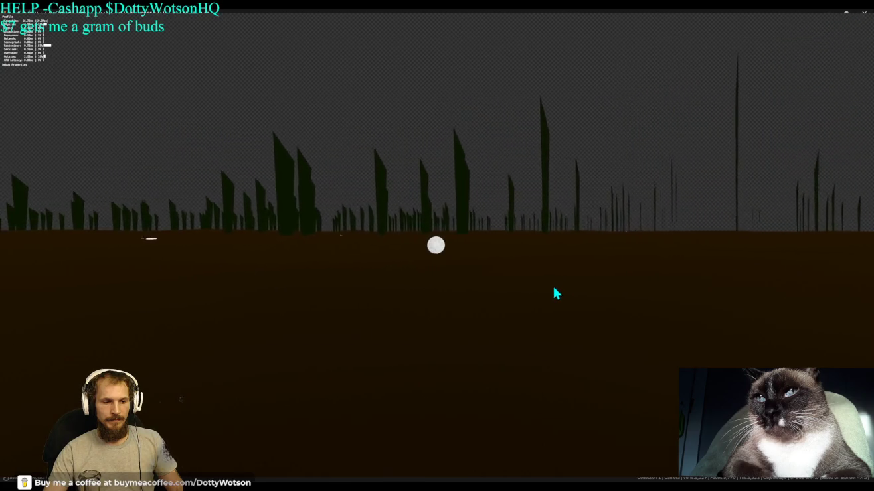
pyautogui.press('a')
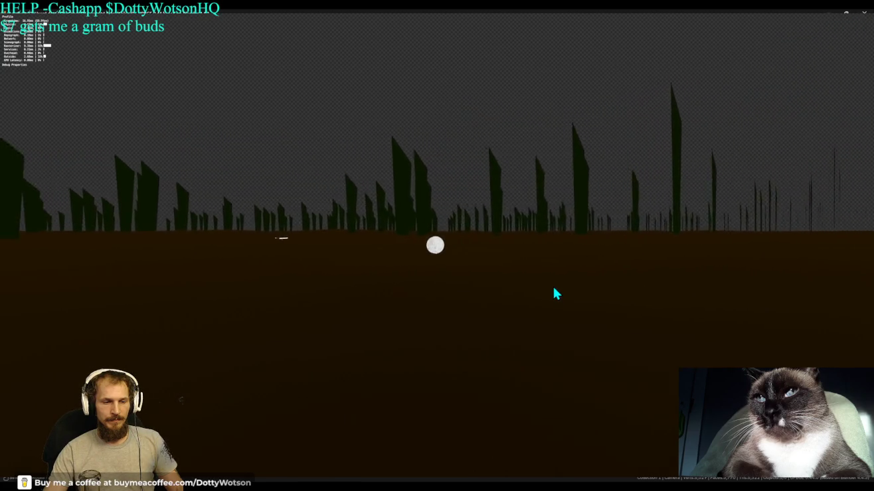
pyautogui.press('a')
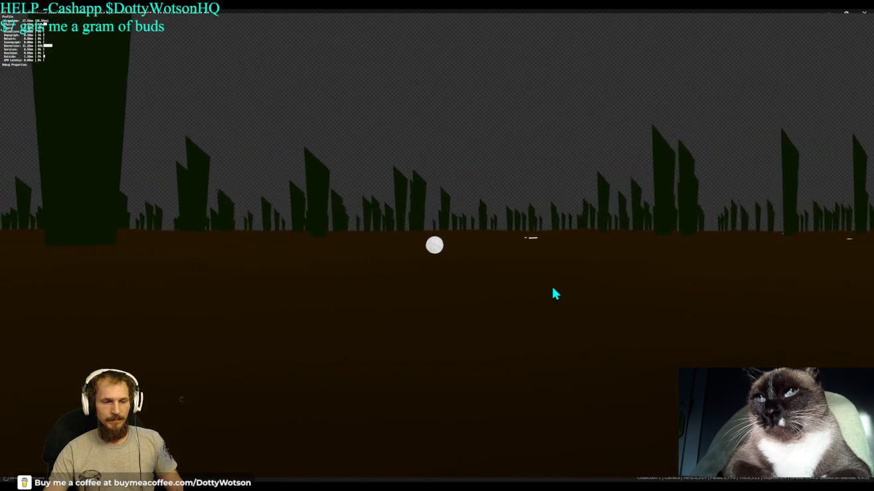
pyautogui.press('a')
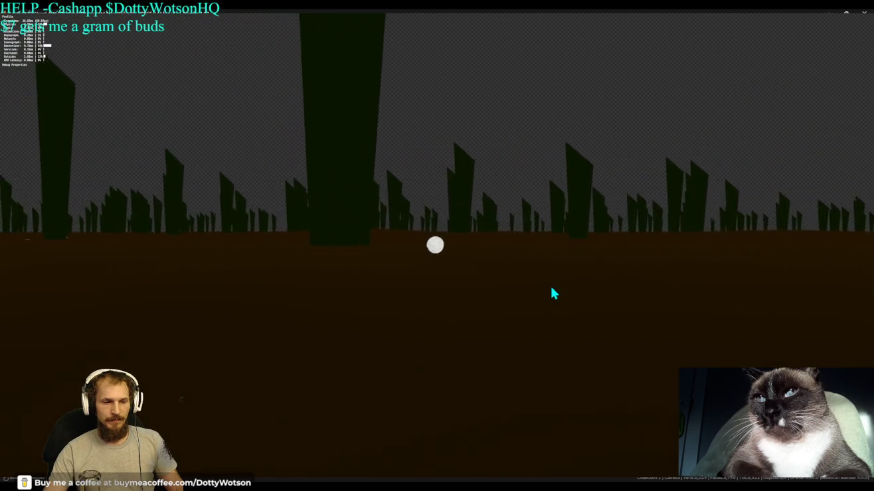
pyautogui.press('a')
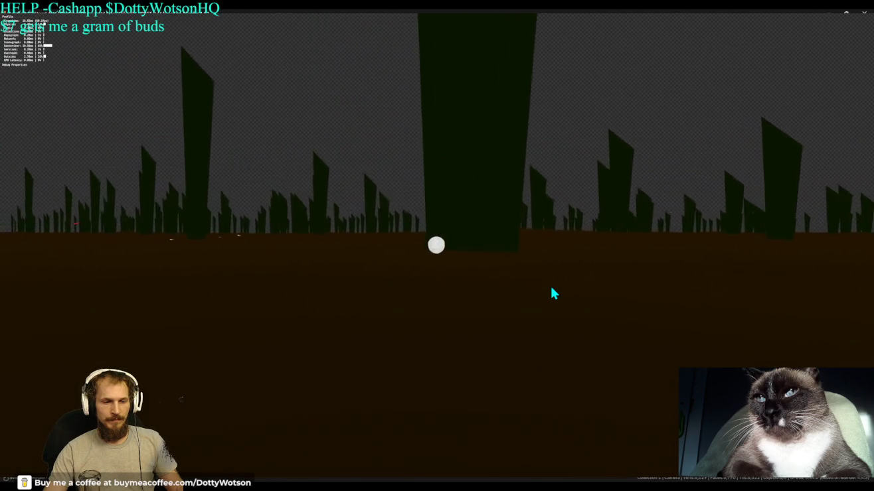
# Step: Drive the ball forward to the green trunk and steer left around it
pyautogui.press('w')
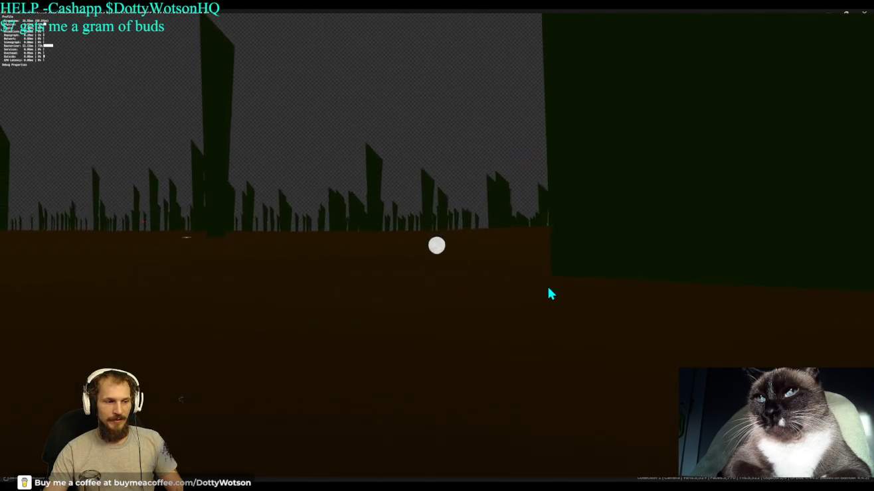
pyautogui.press('w')
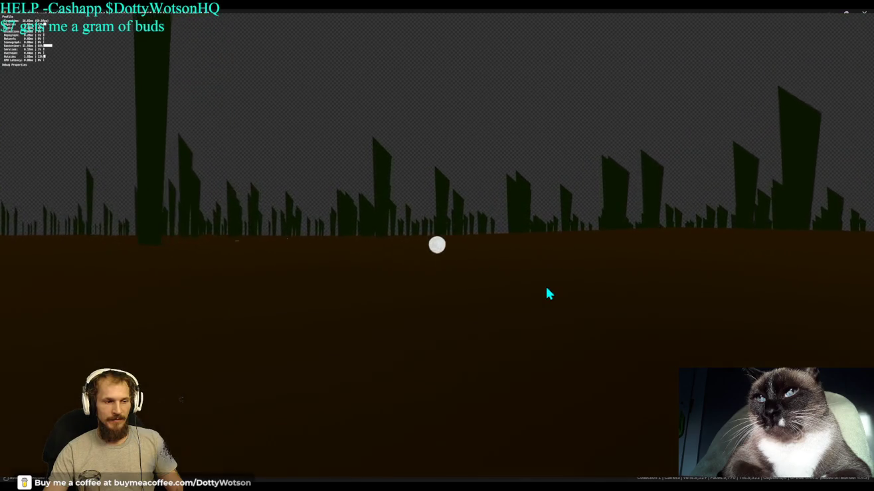
pyautogui.press('w')
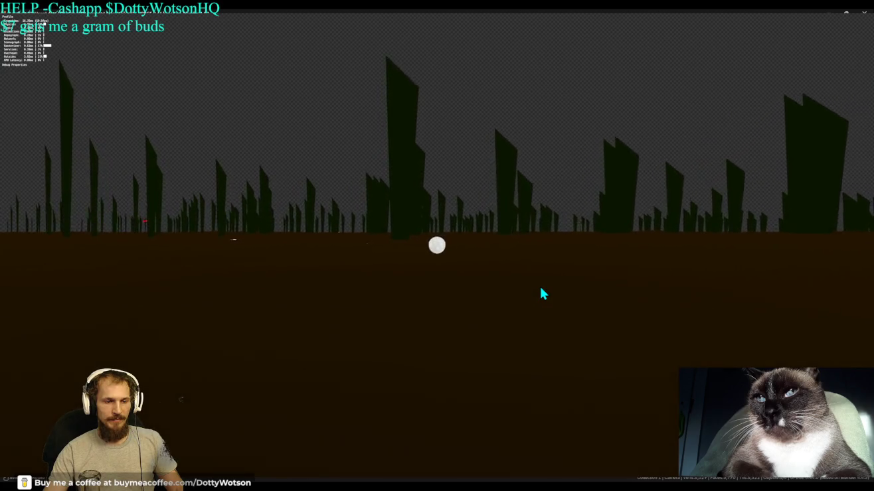
pyautogui.press('w')
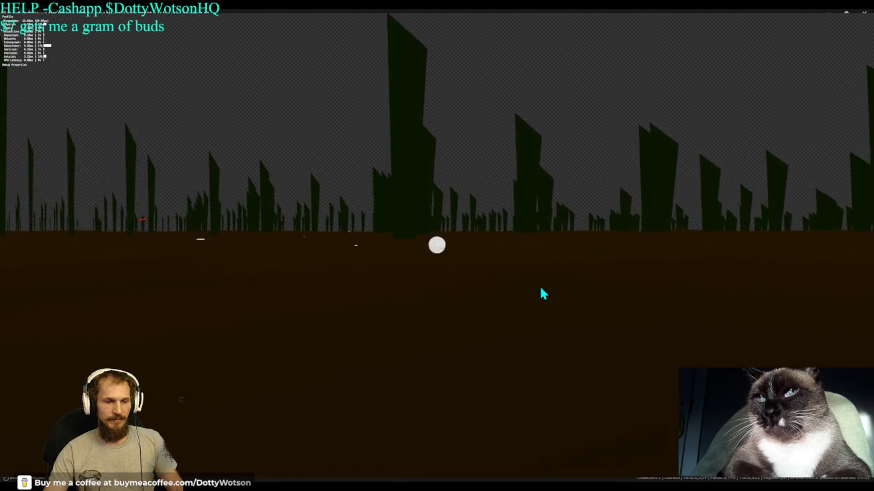
pyautogui.press('w')
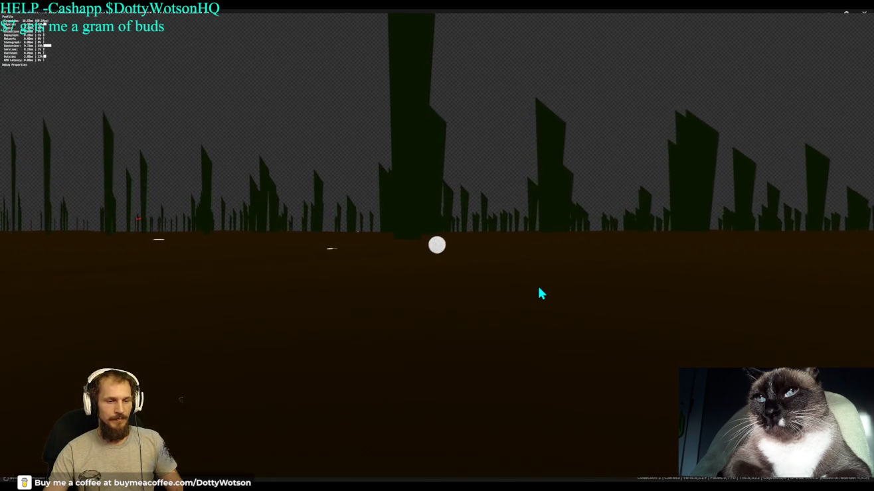
pyautogui.press('w')
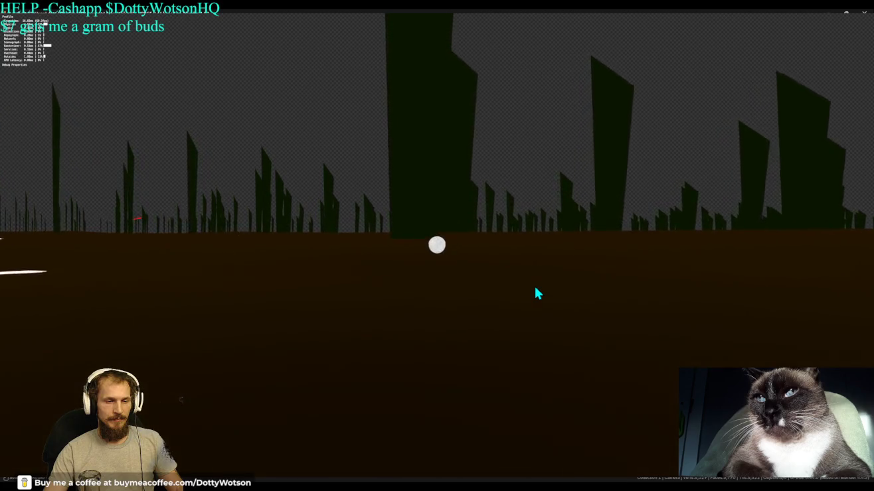
pyautogui.press('w')
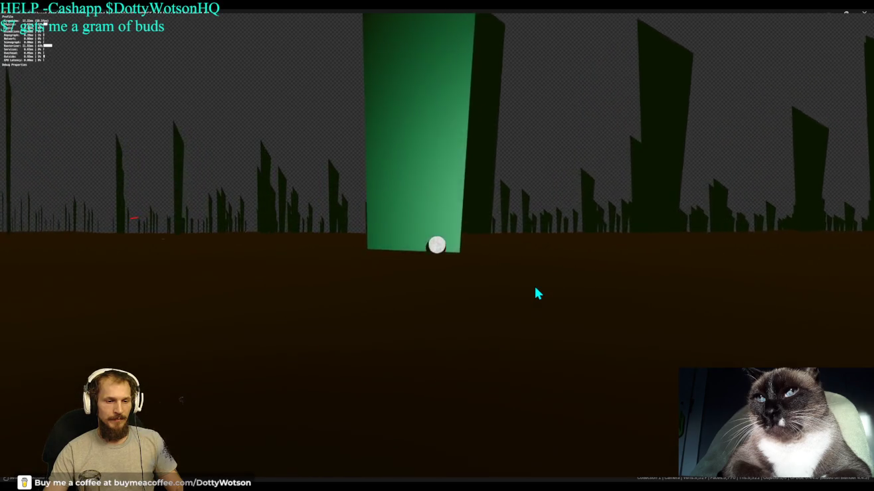
pyautogui.press('a')
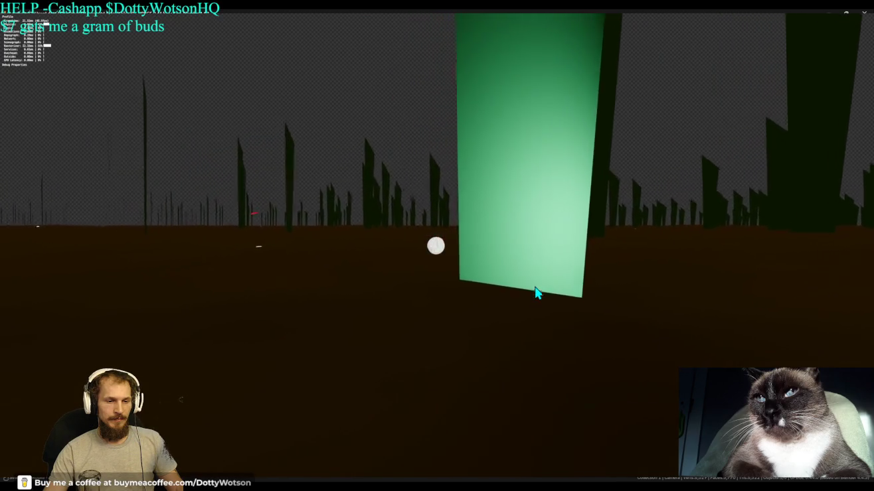
pyautogui.press('a')
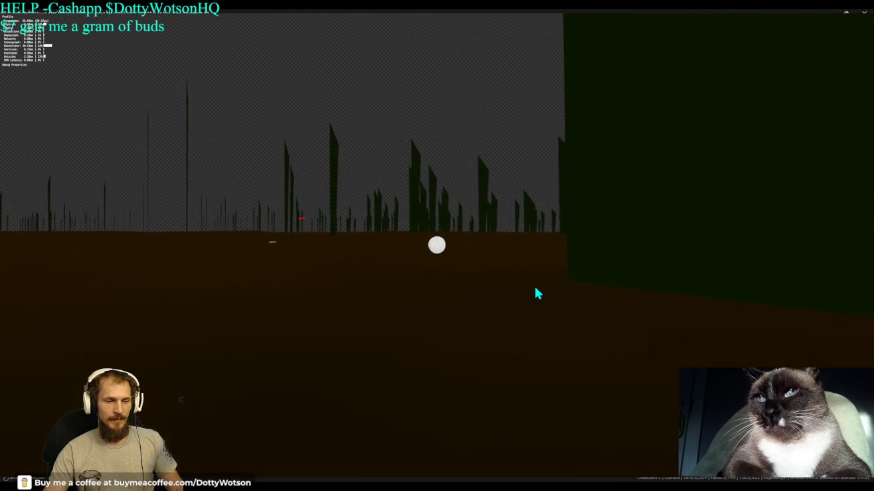
pyautogui.press('a')
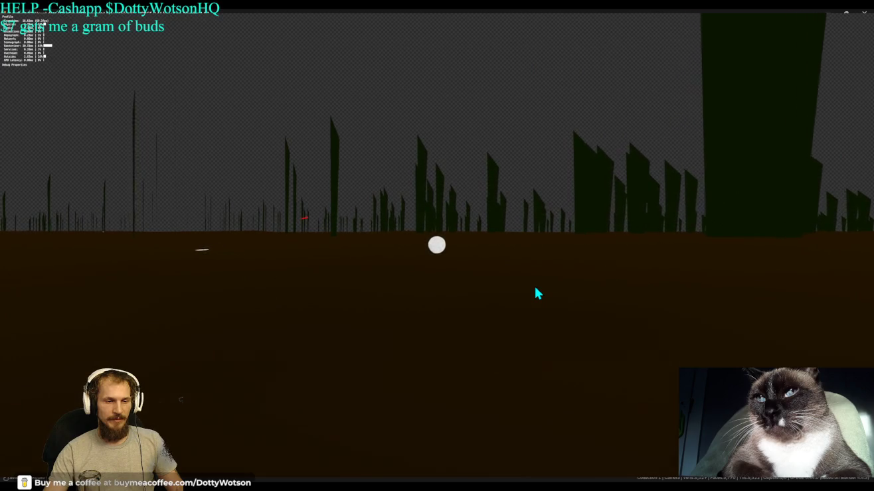
pyautogui.press('a')
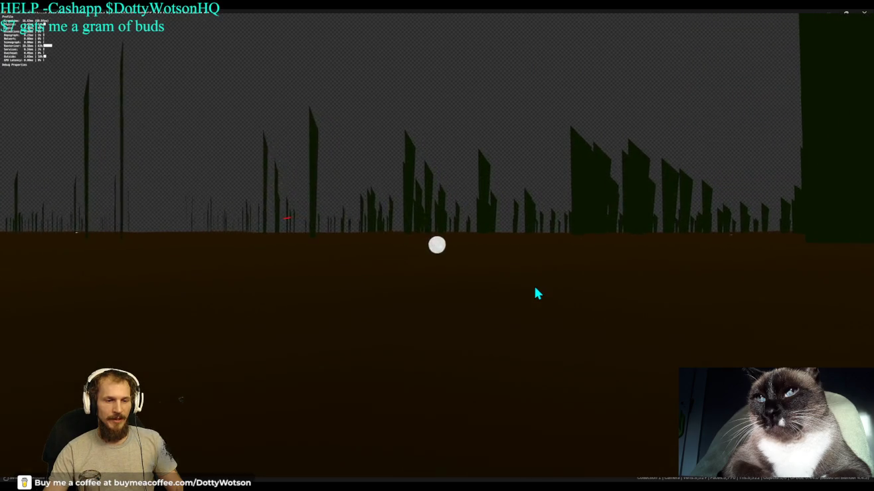
pyautogui.press('a')
# Step: Steer the ball back and forth, drifting left through the nearer trees
pyautogui.press('d')
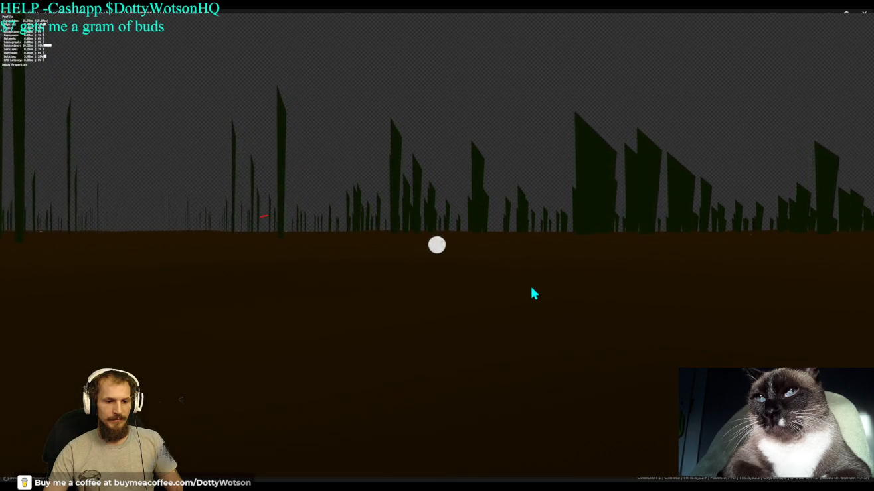
pyautogui.press('w')
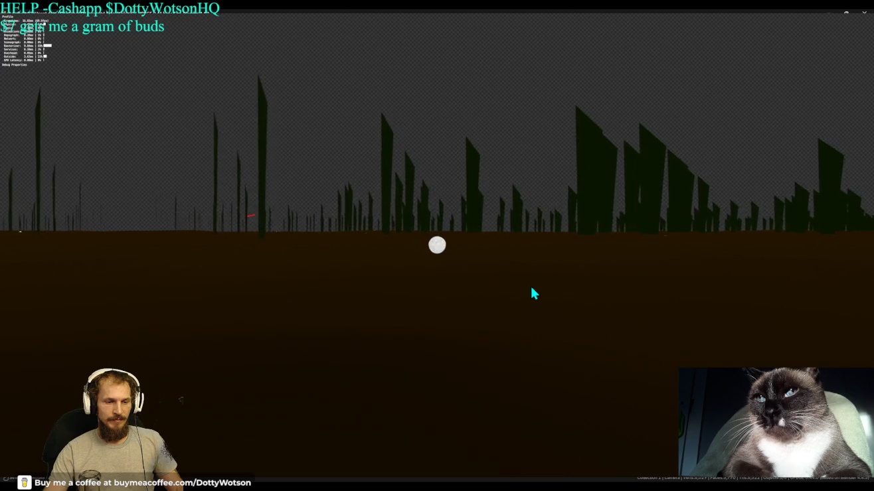
pyautogui.press('d')
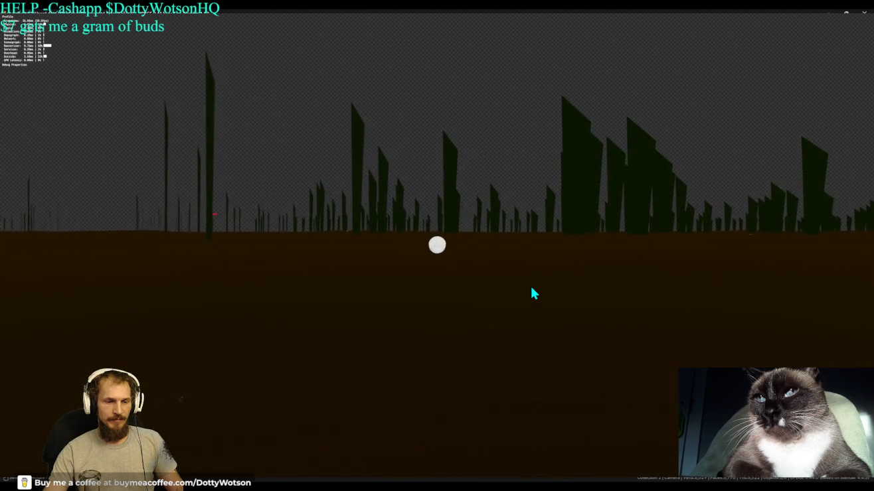
pyautogui.press('a')
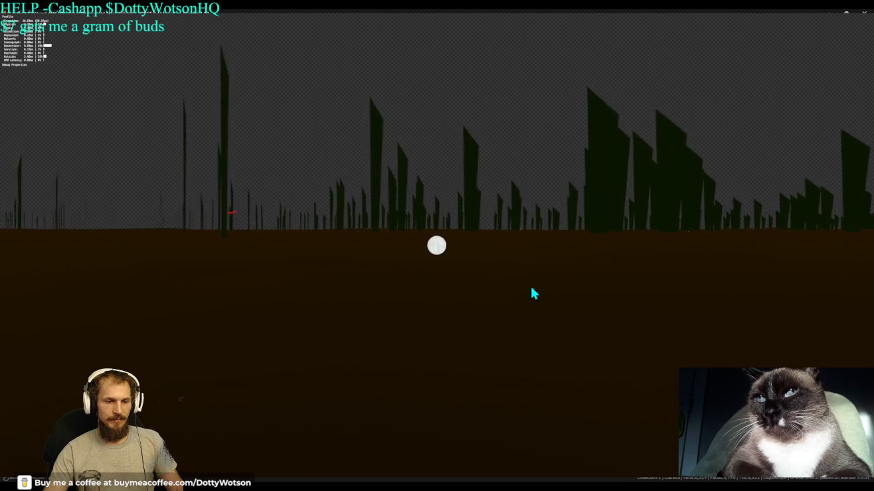
pyautogui.press('a')
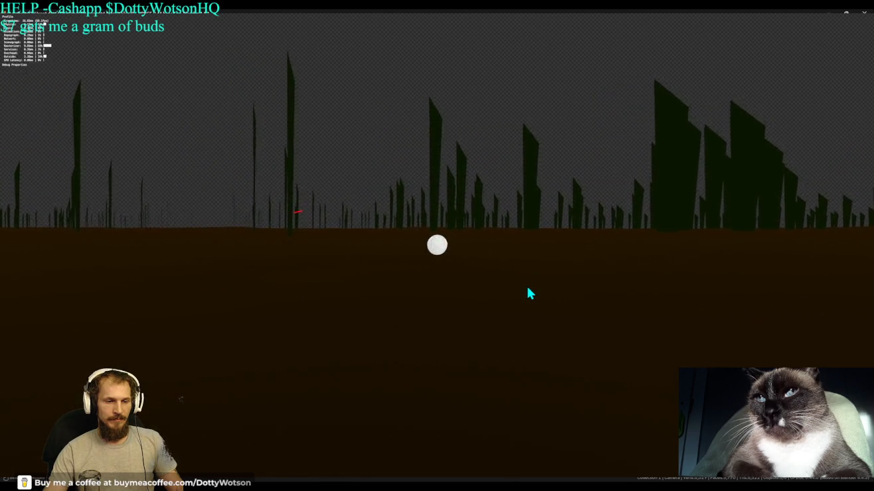
pyautogui.press('a')
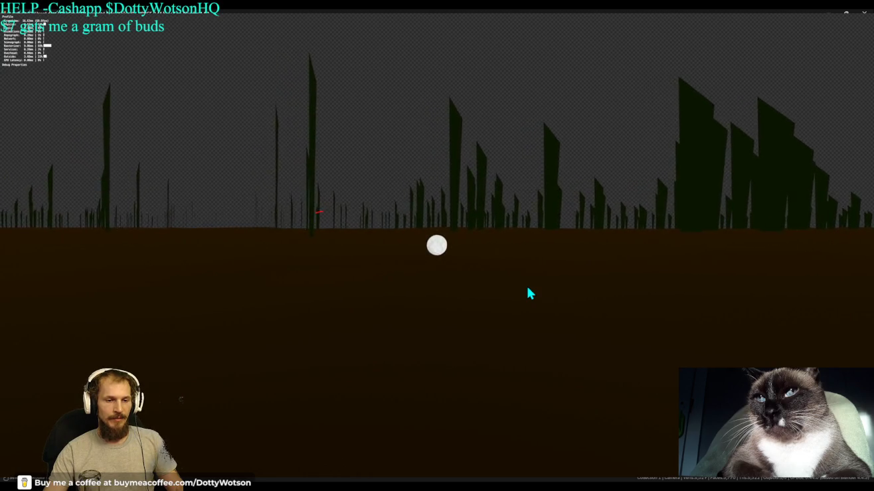
pyautogui.press('a')
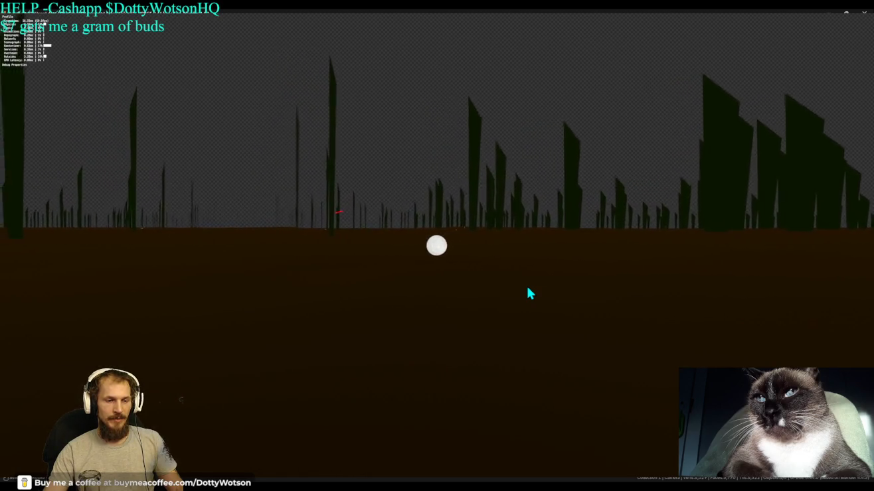
pyautogui.press('a')
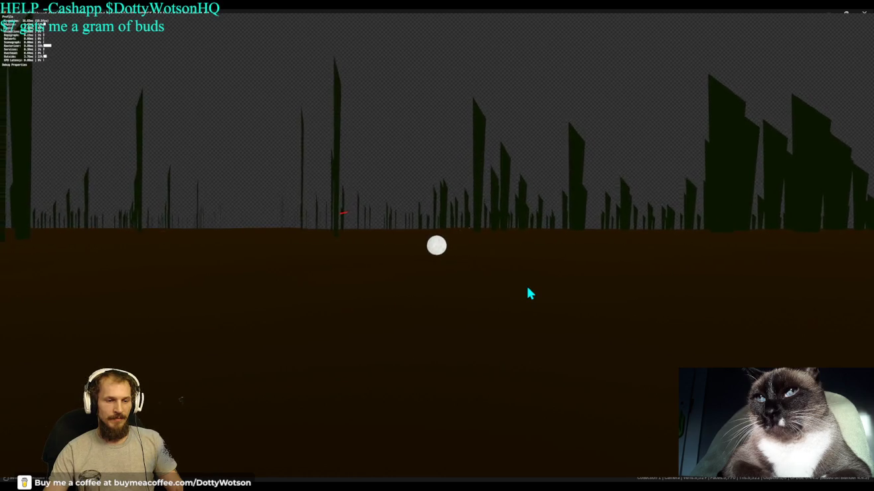
pyautogui.press('a')
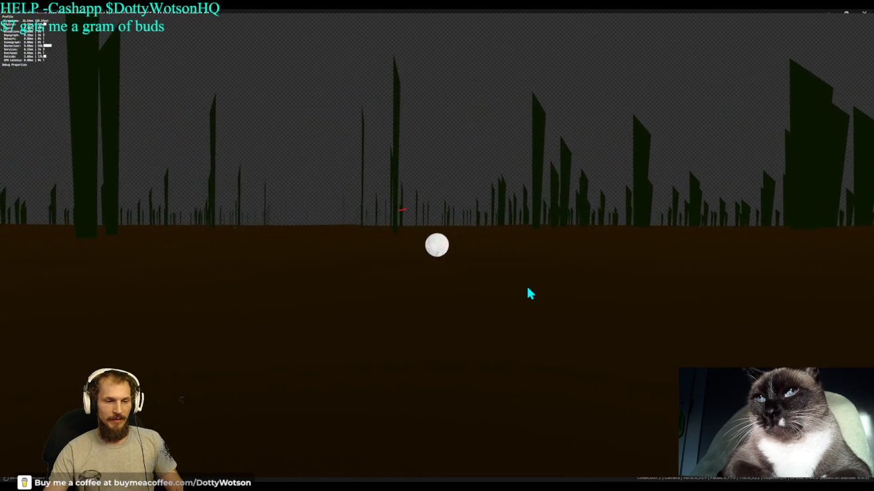
pyautogui.press('d')
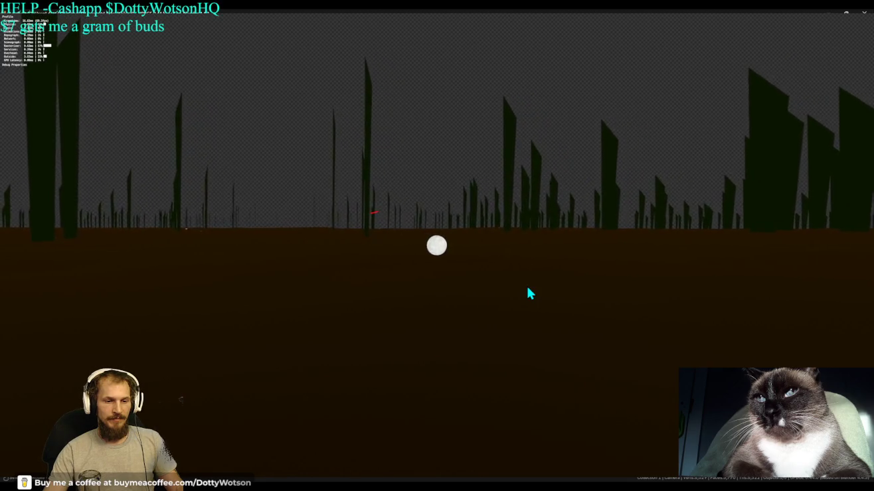
pyautogui.press('a')
pyautogui.press('a')
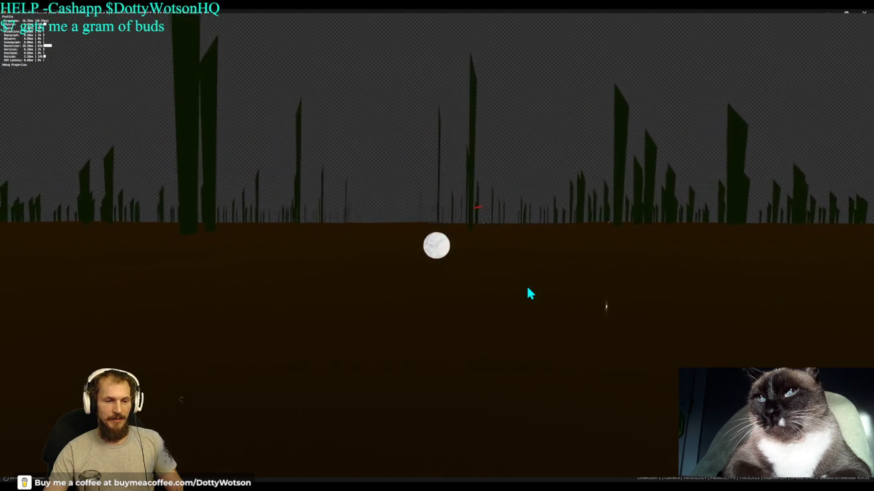
pyautogui.press('a')
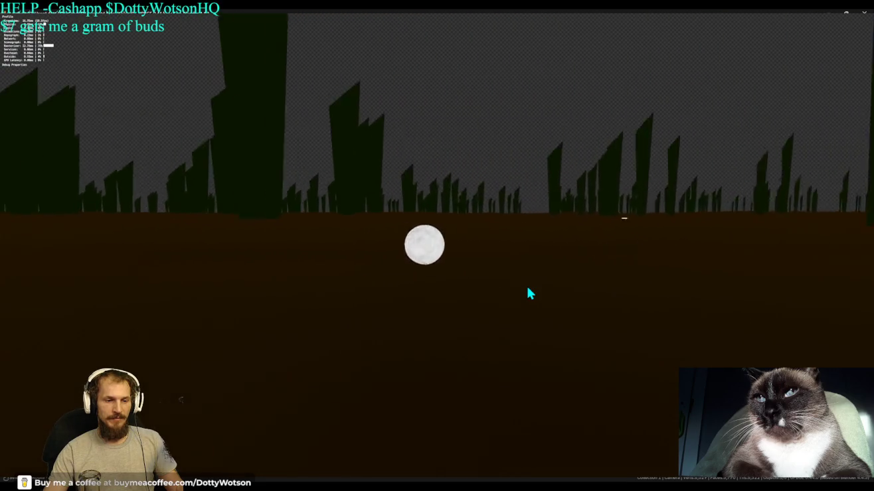
pyautogui.press('a')
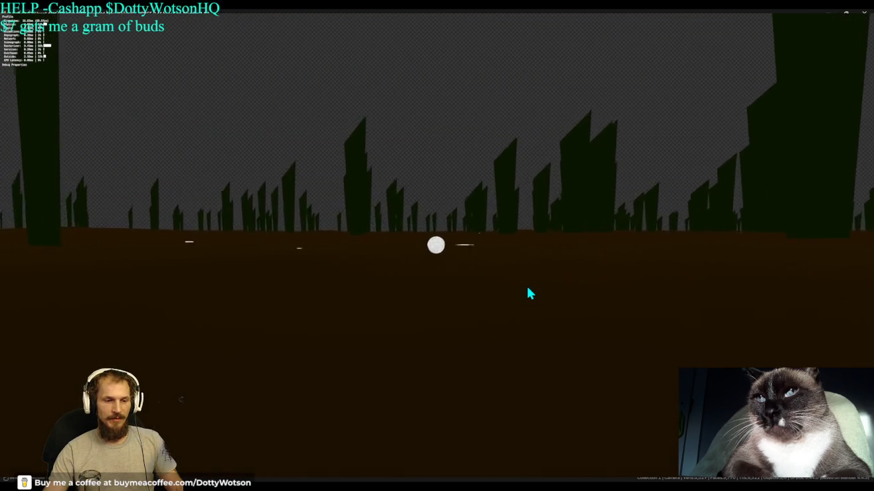
pyautogui.press('a')
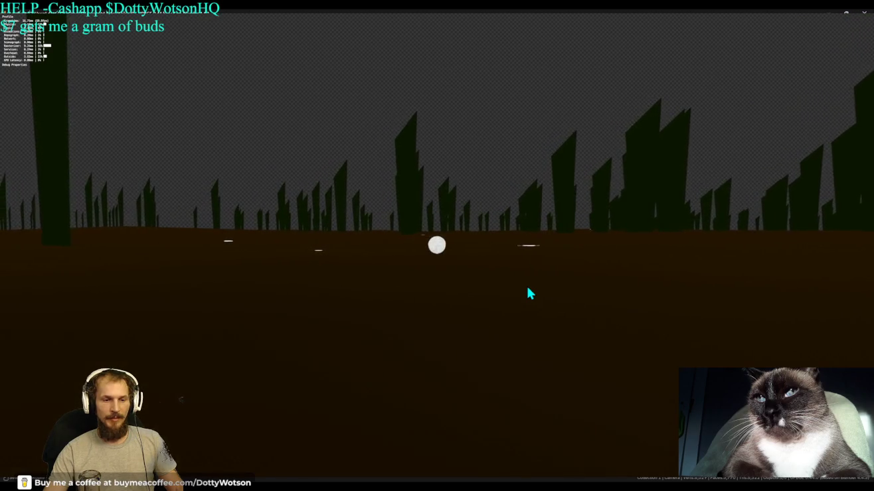
pyautogui.press('d')
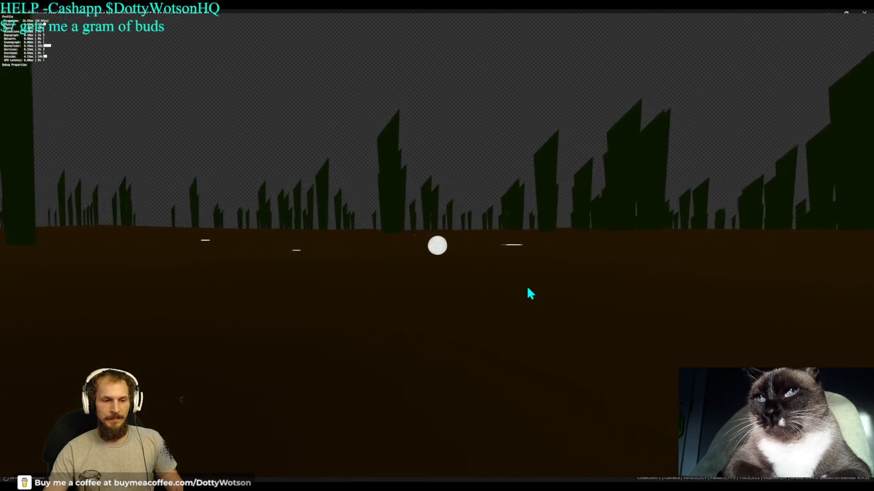
# Step: Roll the ball forward through the trees up to the green tree trunk
pyautogui.press('w')
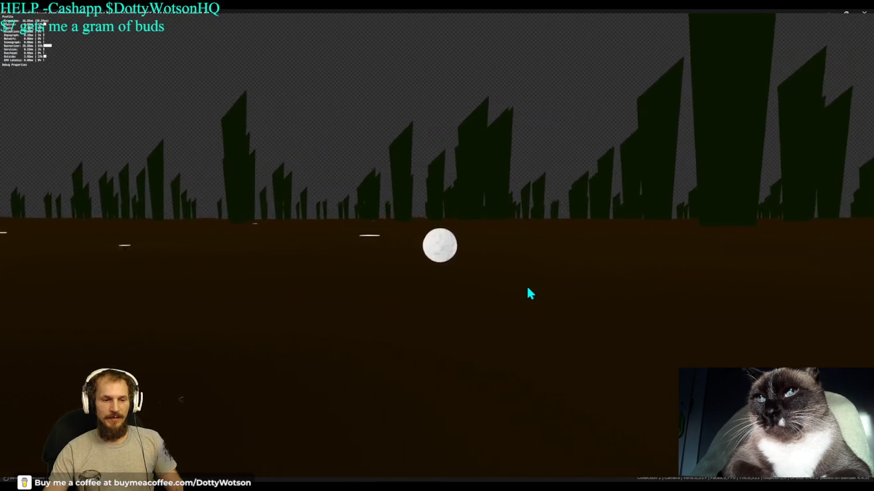
pyautogui.press('s')
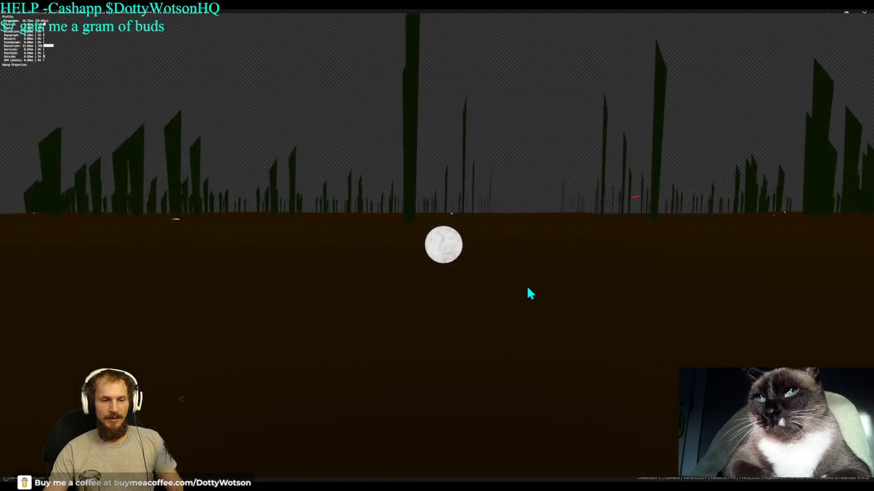
pyautogui.press('d')
pyautogui.press('a')
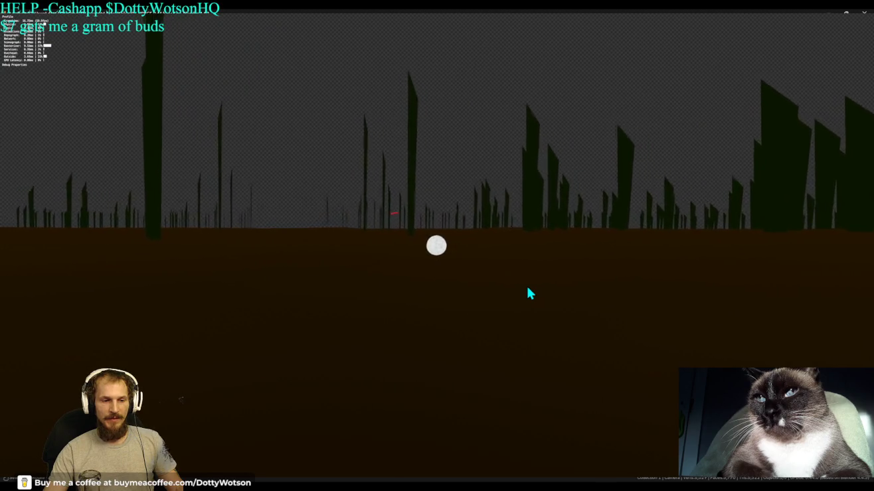
pyautogui.press('w')
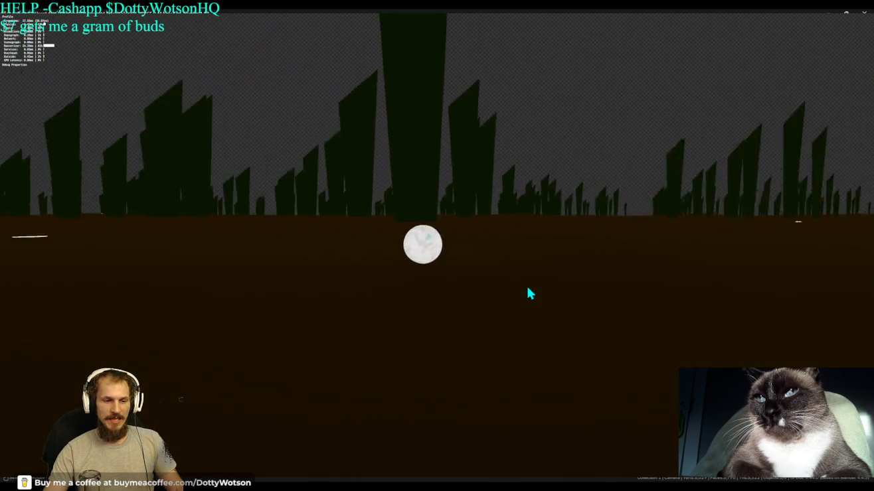
pyautogui.press('a')
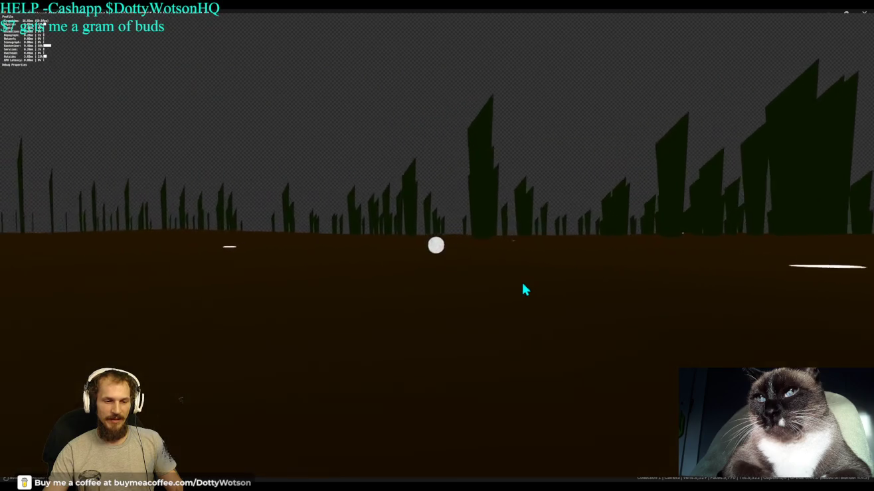
pyautogui.press('w')
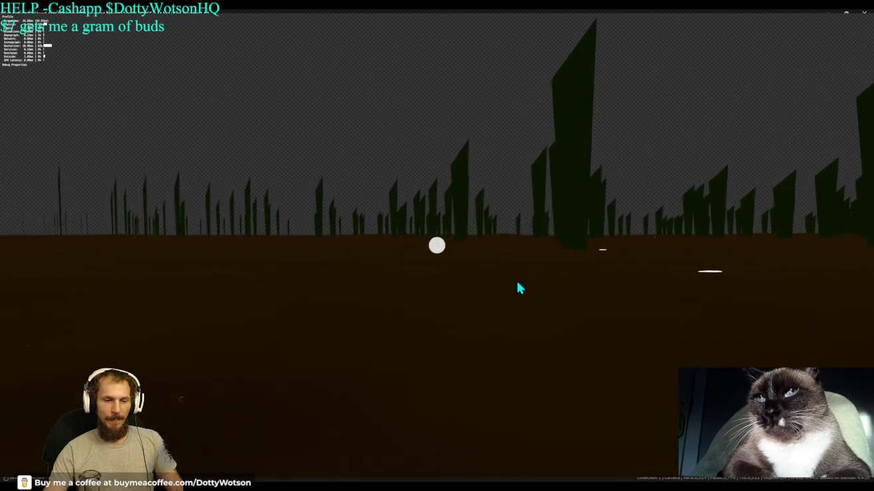
pyautogui.press('a')
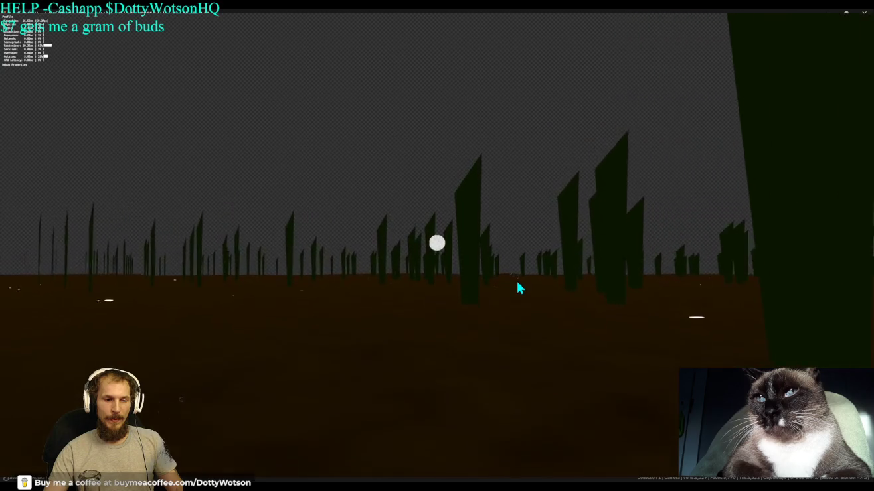
pyautogui.press('w')
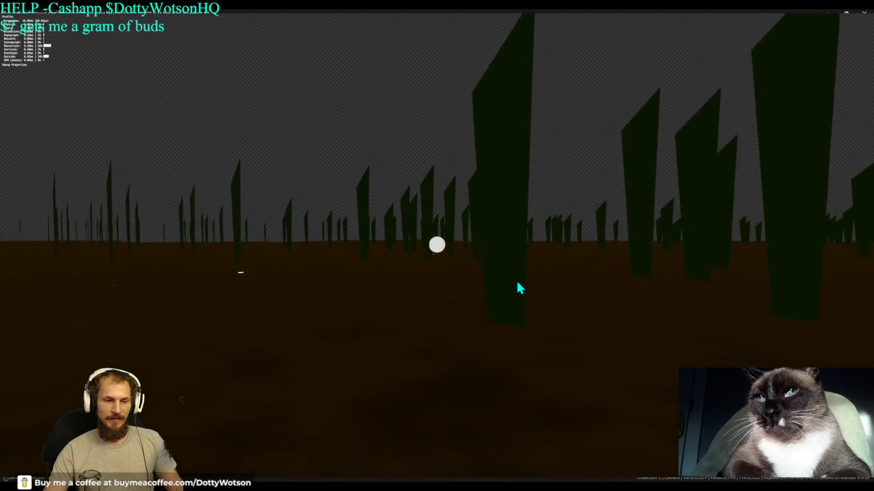
pyautogui.press('a')
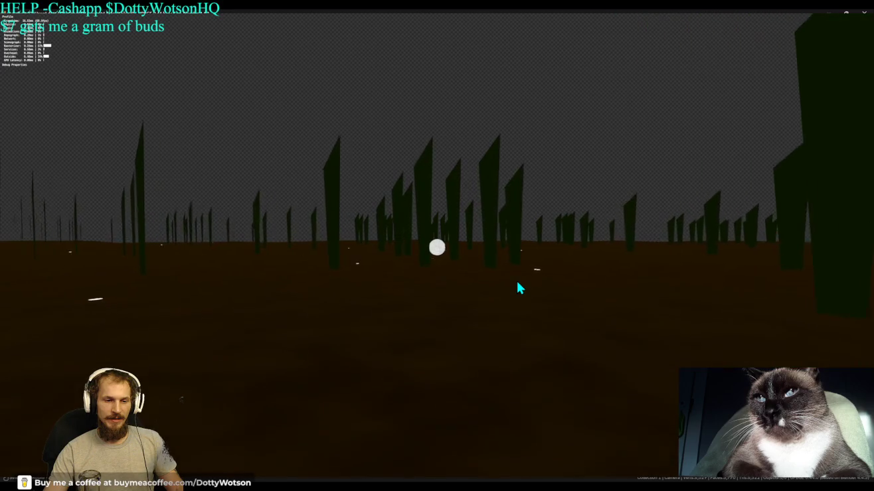
pyautogui.press('w')
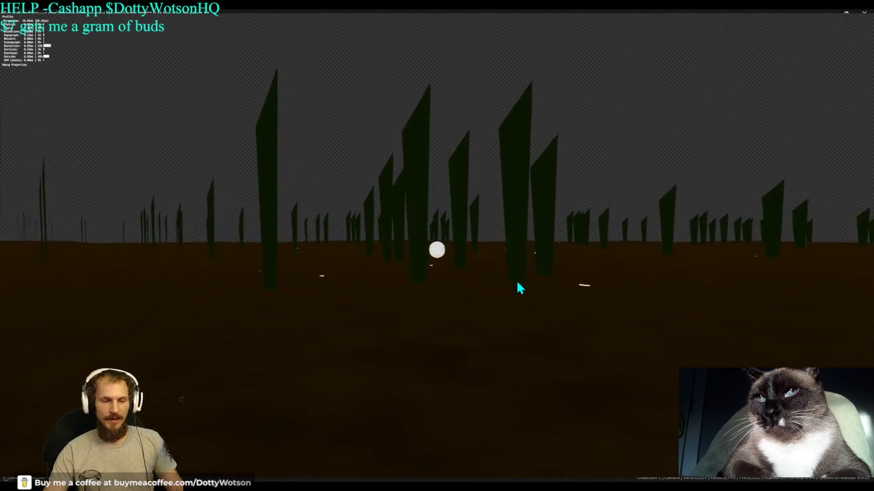
pyautogui.press('w')
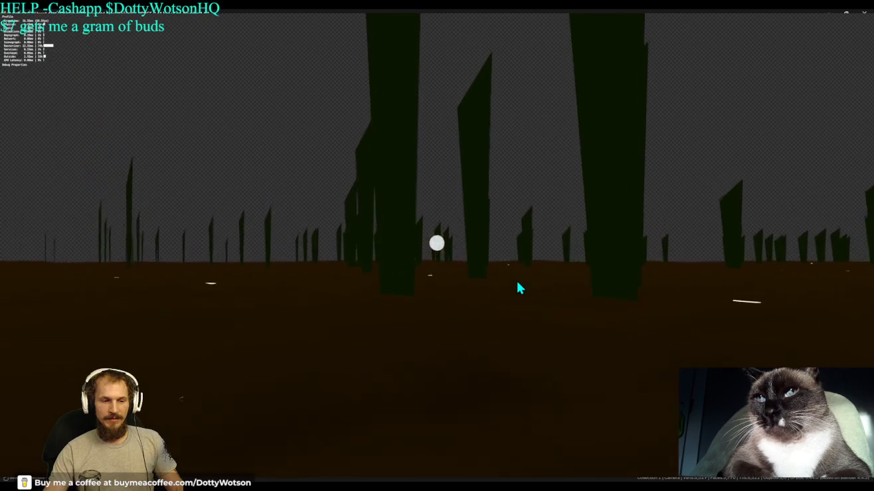
pyautogui.press('w')
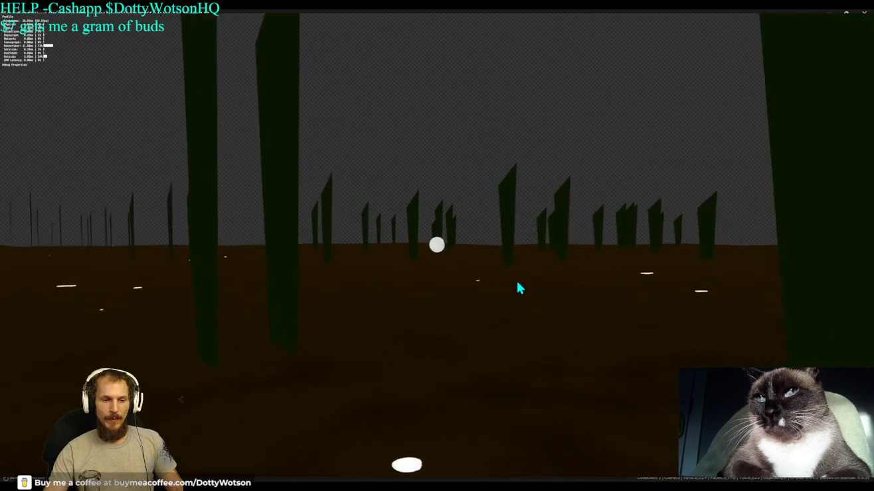
pyautogui.press('w')
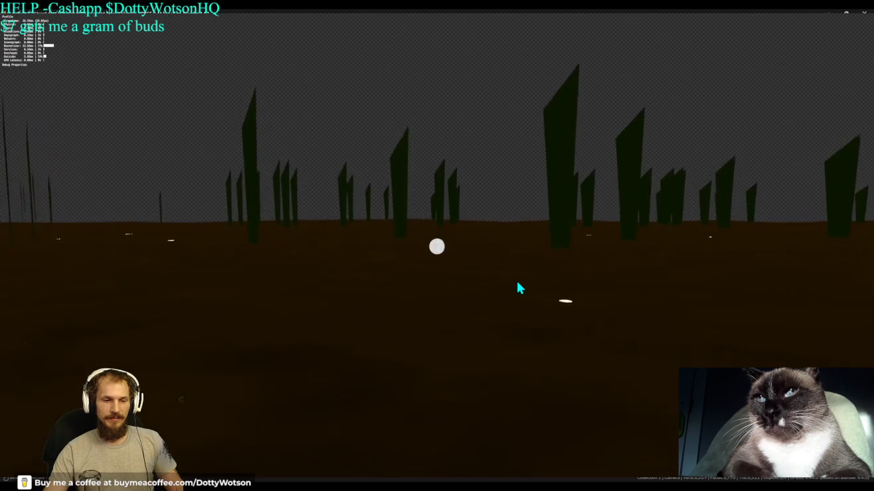
pyautogui.press('w')
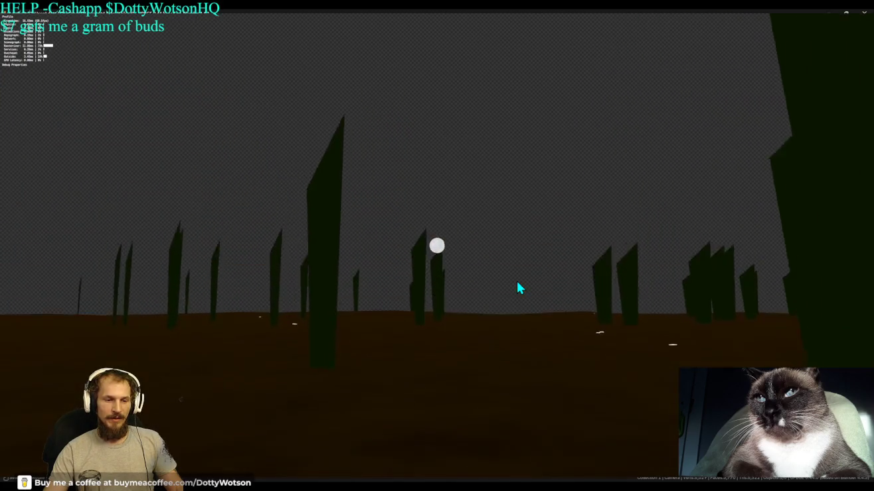
pyautogui.press('w')
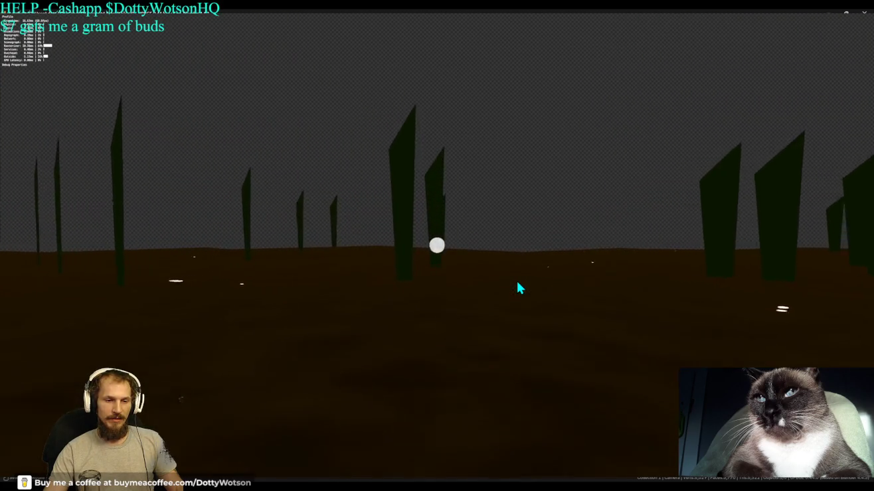
pyautogui.press('w')
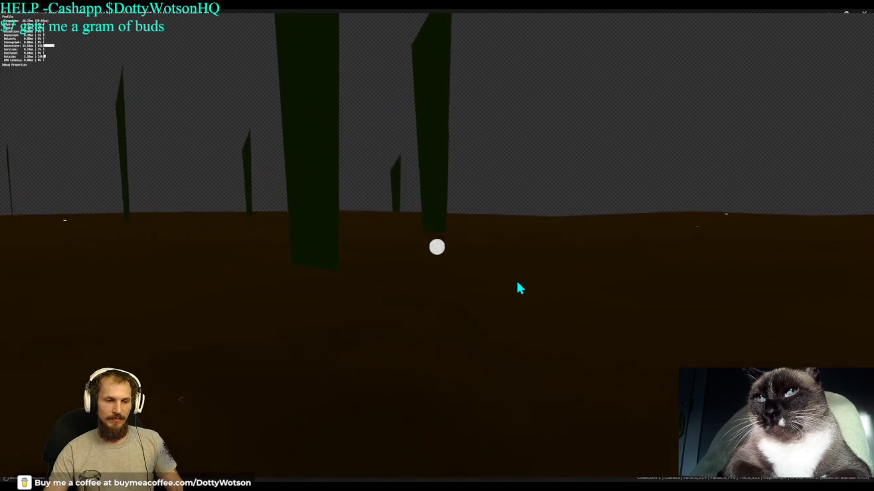
pyautogui.press('w')
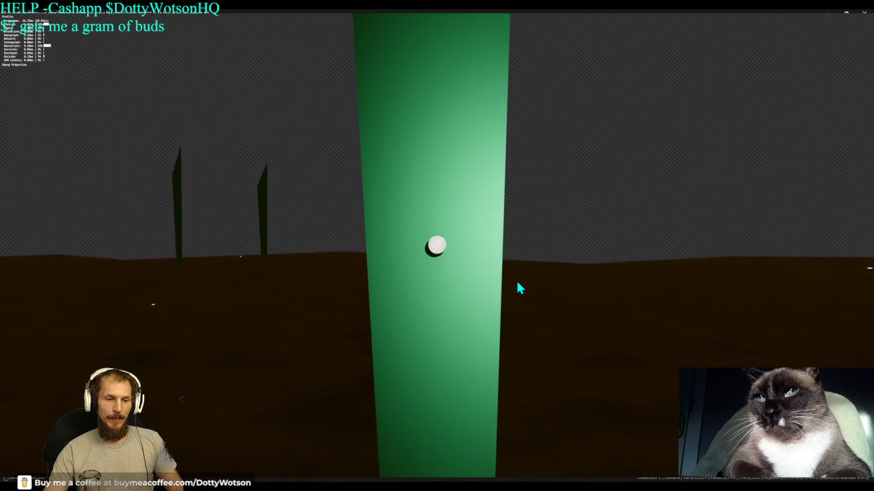
# Step: Back away from the trunk, steer right through the pillar field, then exit with Esc
pyautogui.press('s')
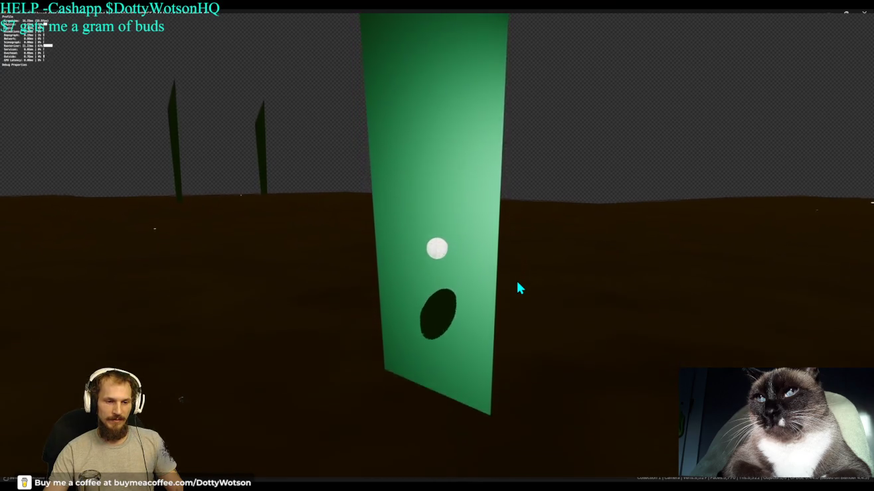
pyautogui.press('s')
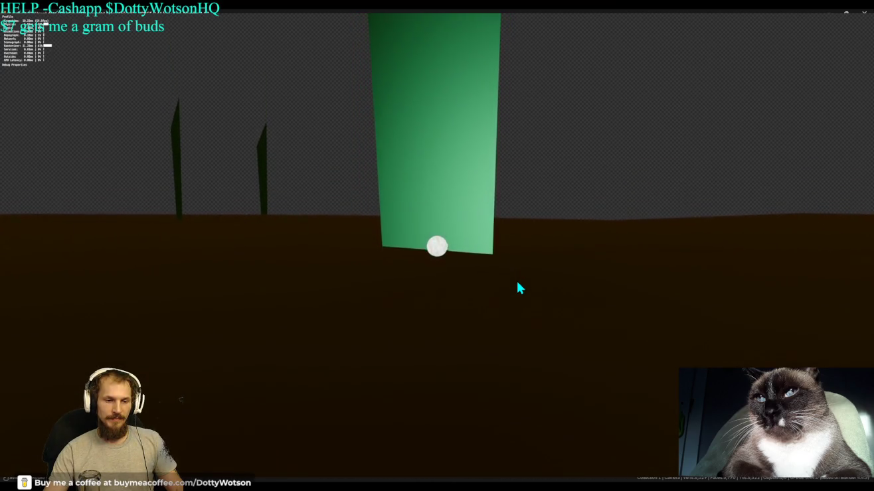
pyautogui.press('d')
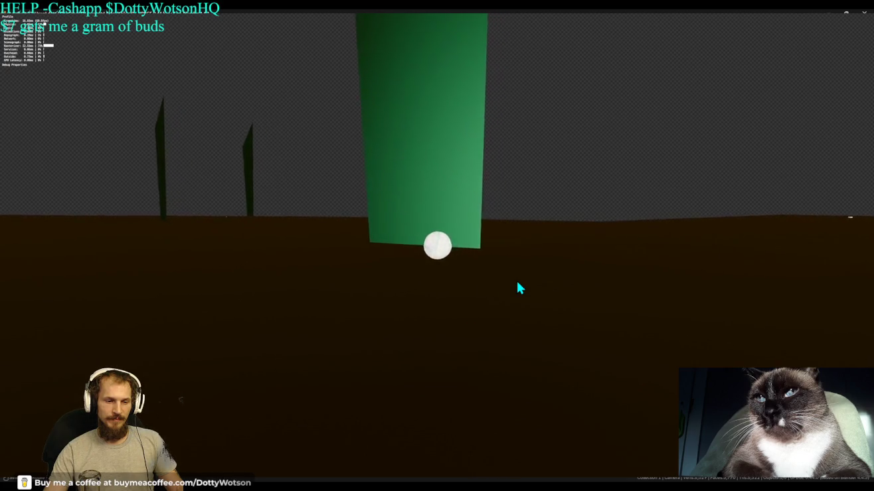
pyautogui.press('d')
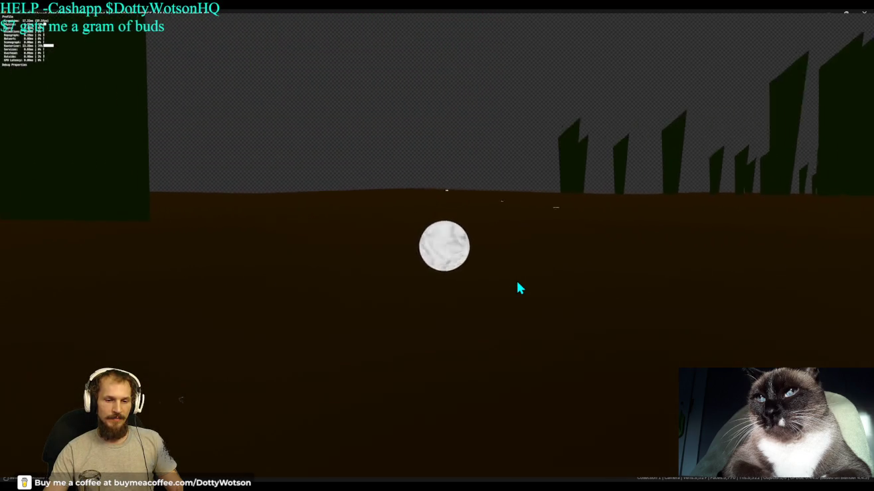
pyautogui.press('s')
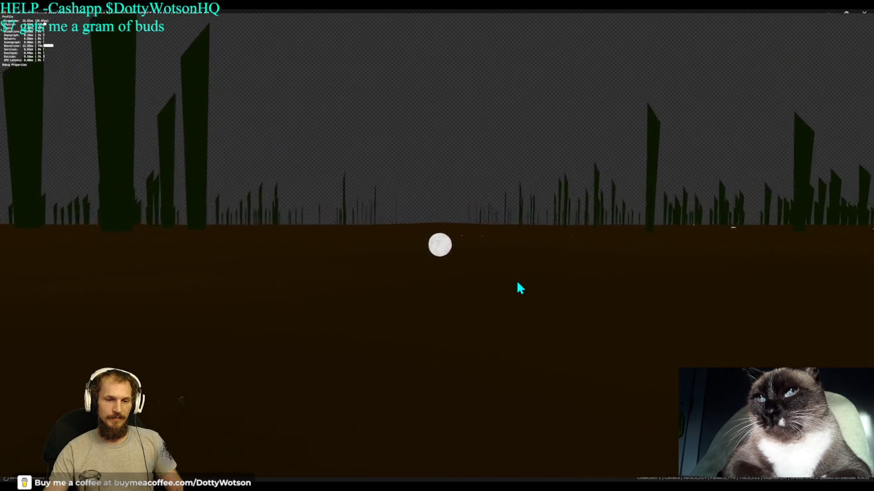
pyautogui.press('d')
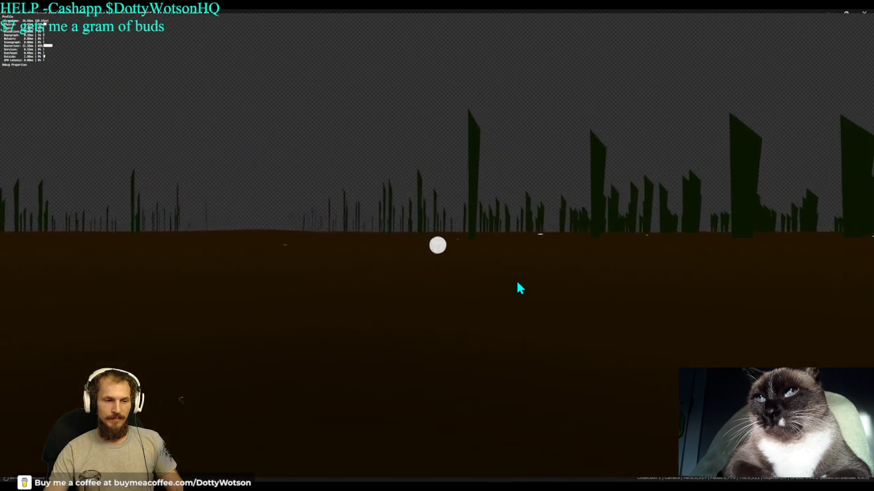
pyautogui.press('d')
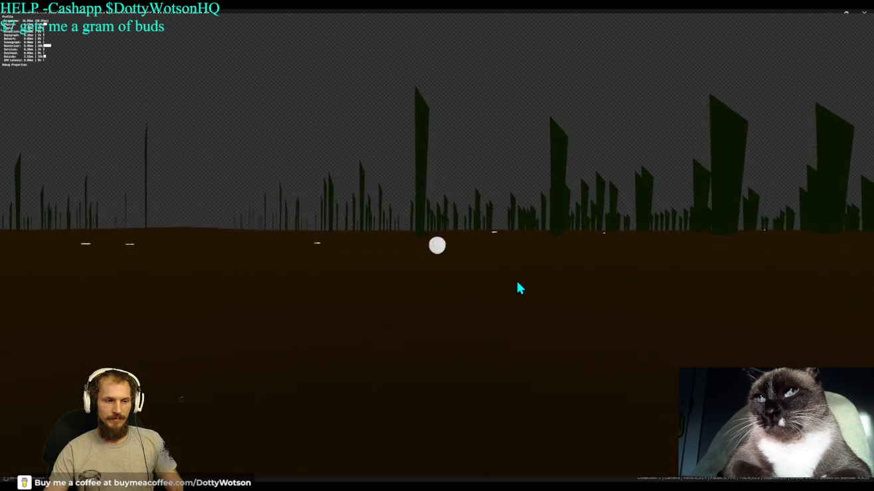
pyautogui.press('d')
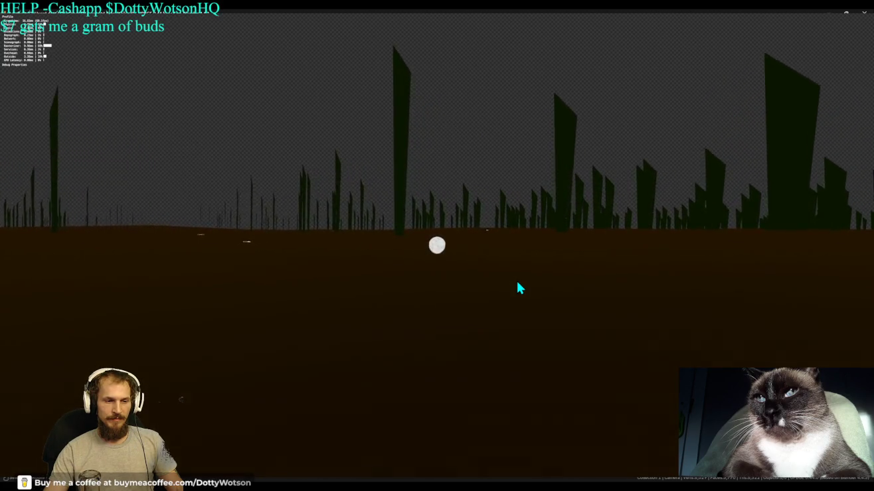
pyautogui.press('w')
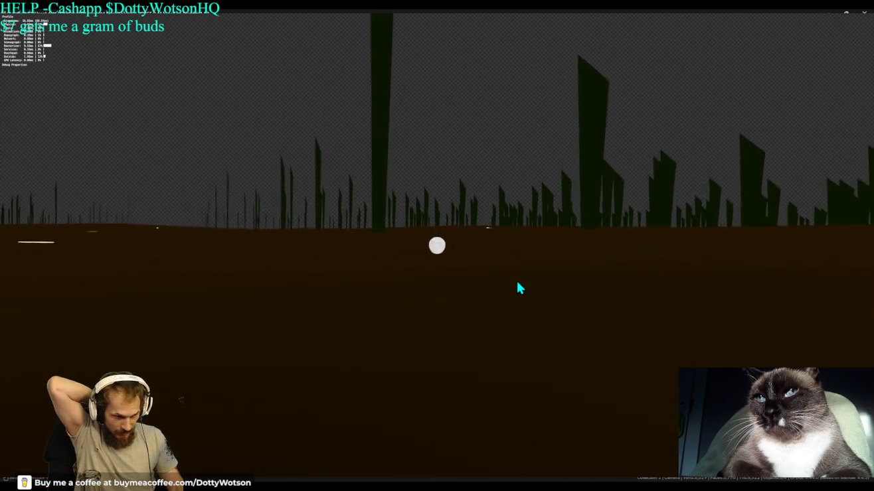
pyautogui.press('w')
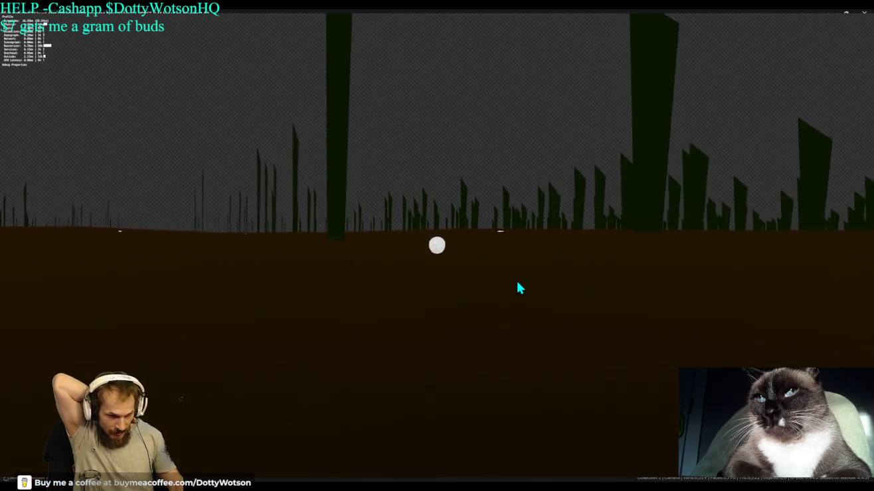
pyautogui.press('w')
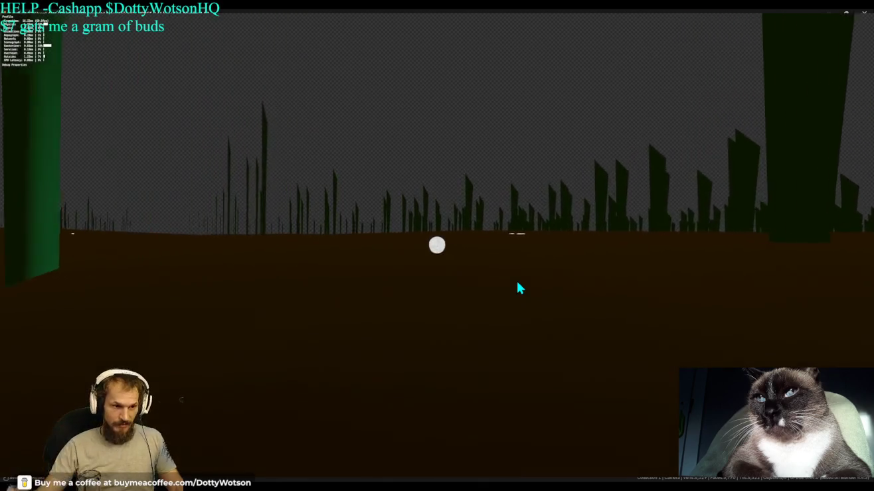
pyautogui.press('w')
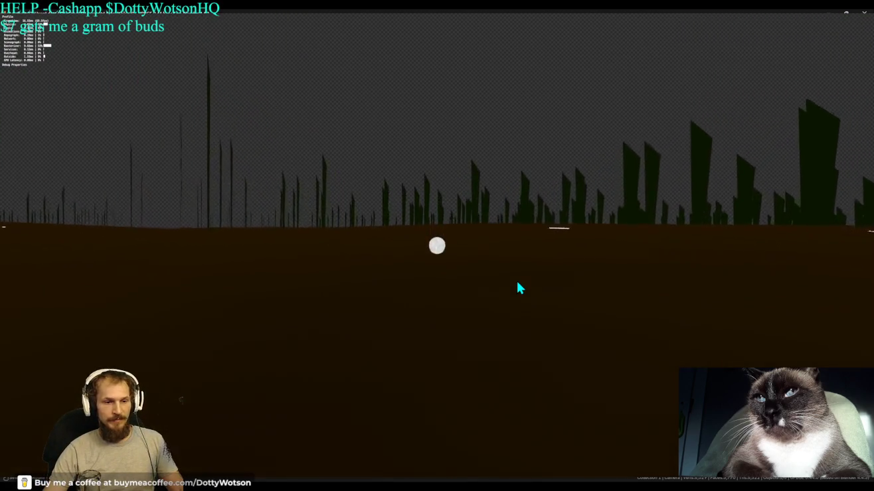
pyautogui.press('Escape')
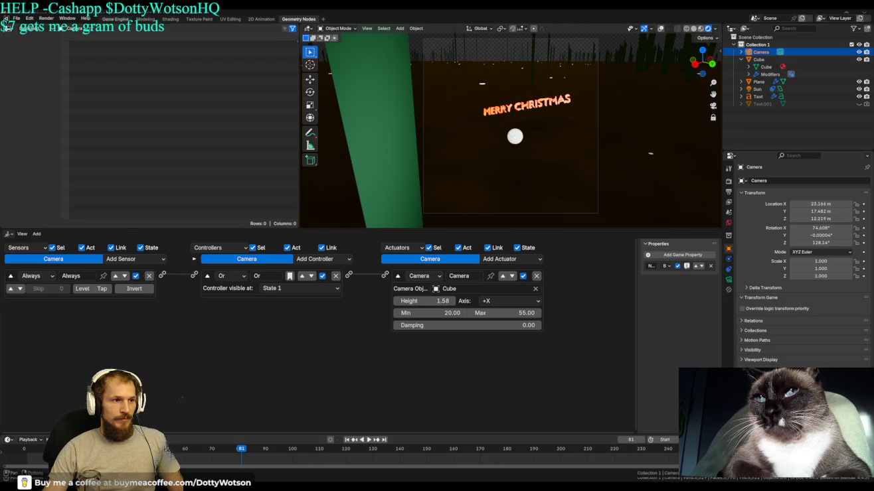
# Step: Add a General > Layout workspace tab showing the scene in a large 3D view
pyautogui.click(323, 18)
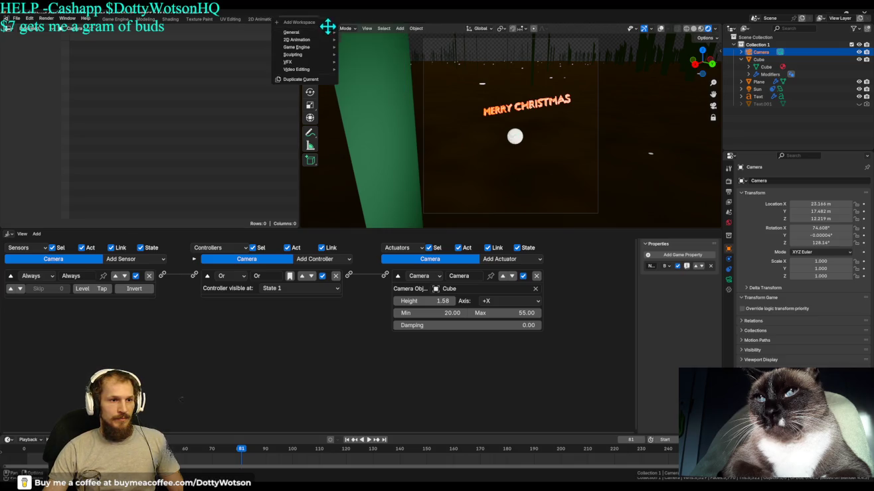
pyautogui.moveTo(339, 33)
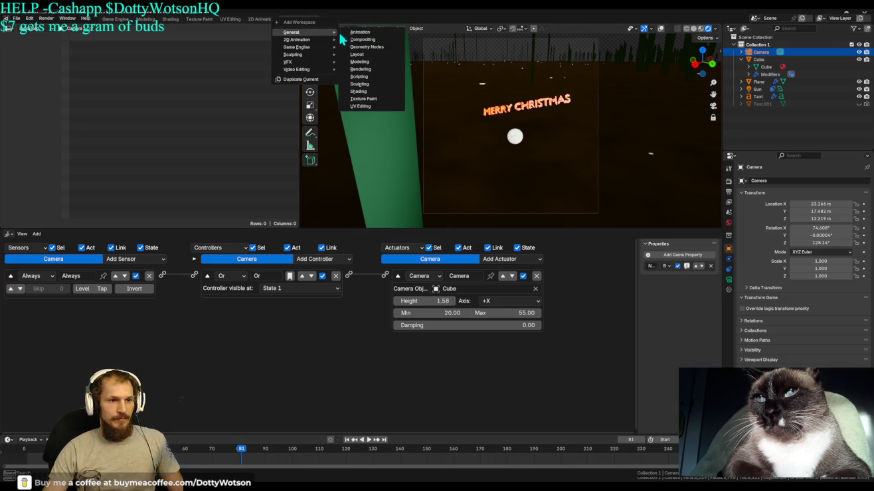
pyautogui.click(374, 54)
pyautogui.scroll(-10, 393, 176)
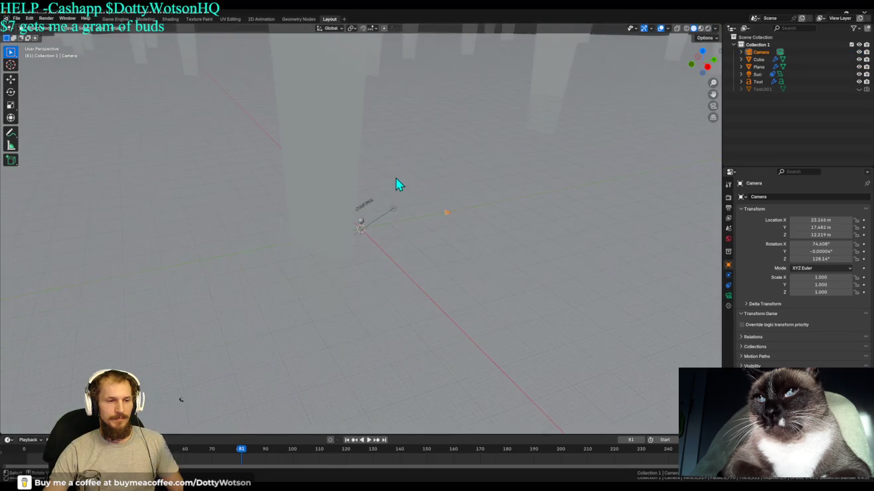
# Step: Raise the viewport's Clip End in the sidebar View tab so distant pillars draw
pyautogui.scroll(10, 398, 180)
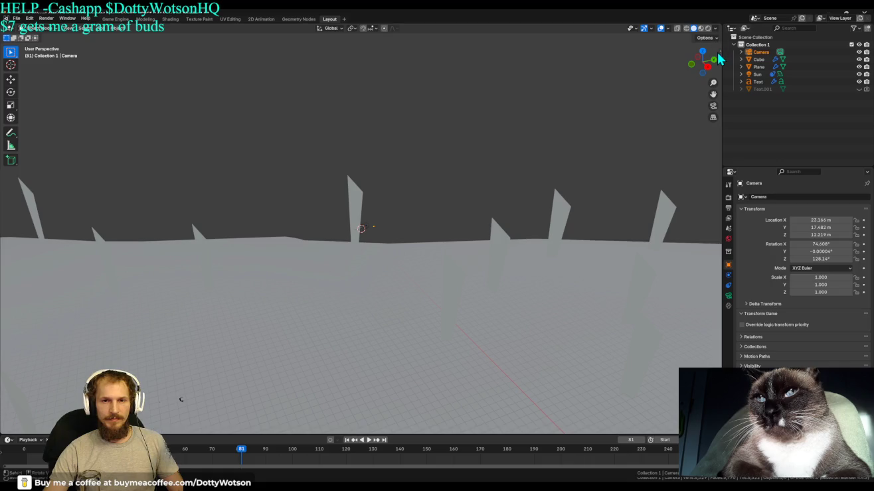
pyautogui.click(718, 49)
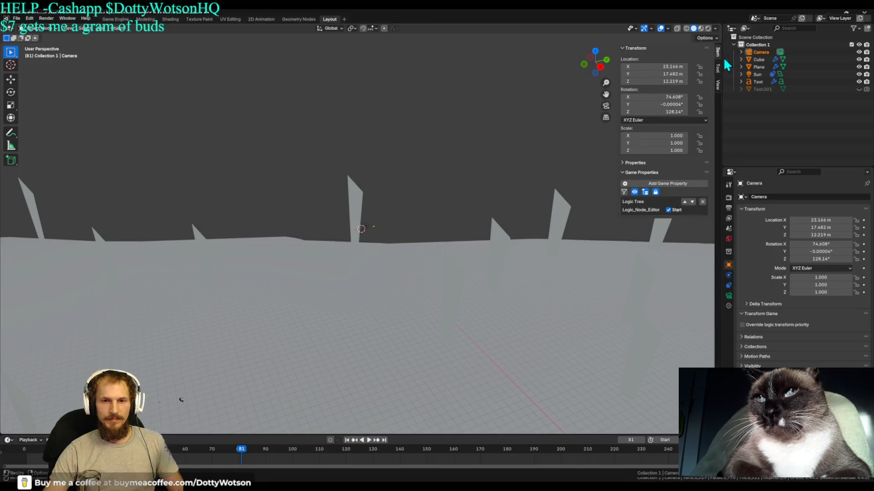
pyautogui.click(718, 68)
pyautogui.click(717, 84)
pyautogui.moveTo(682, 74); pyautogui.dragTo(746, 75)
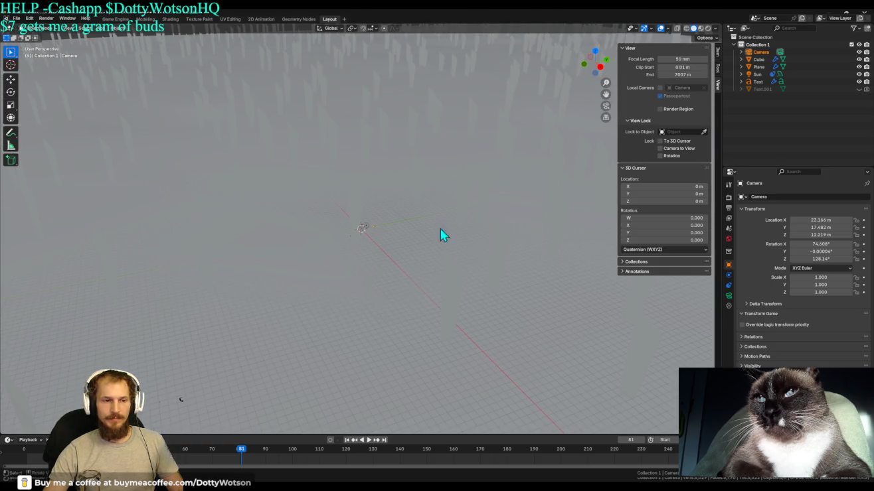
pyautogui.scroll(-10, 444, 235)
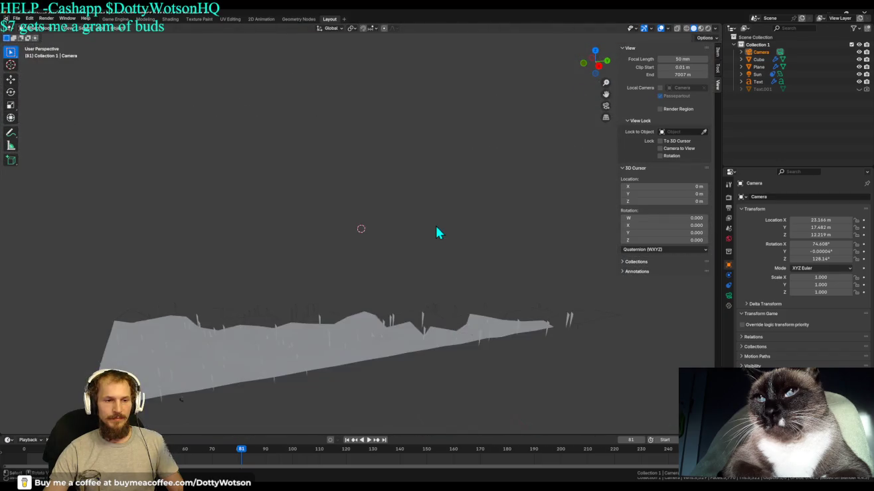
pyautogui.scroll(10, 435, 232)
# Step: Select the pillar Plane and enlarge the bottom editor area
pyautogui.moveTo(435, 267)
pyautogui.mouseDown()
pyautogui.moveTo(382, 287)
pyautogui.moveTo(407, 275)
pyautogui.moveTo(400, 236)
pyautogui.moveTo(354, 251)
pyautogui.mouseUp()
pyautogui.scroll(10, 416, 261)
pyautogui.click(428, 210)
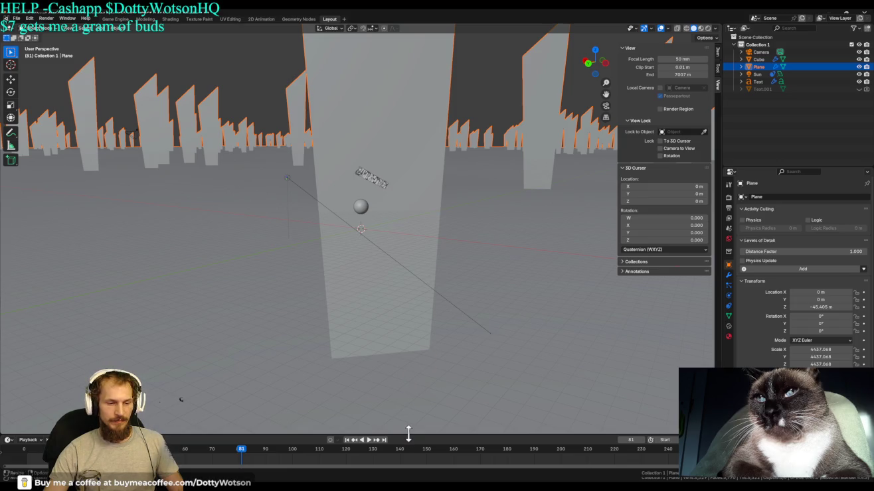
pyautogui.moveTo(409, 433); pyautogui.dragTo(407, 302)
pyautogui.click(10, 306)
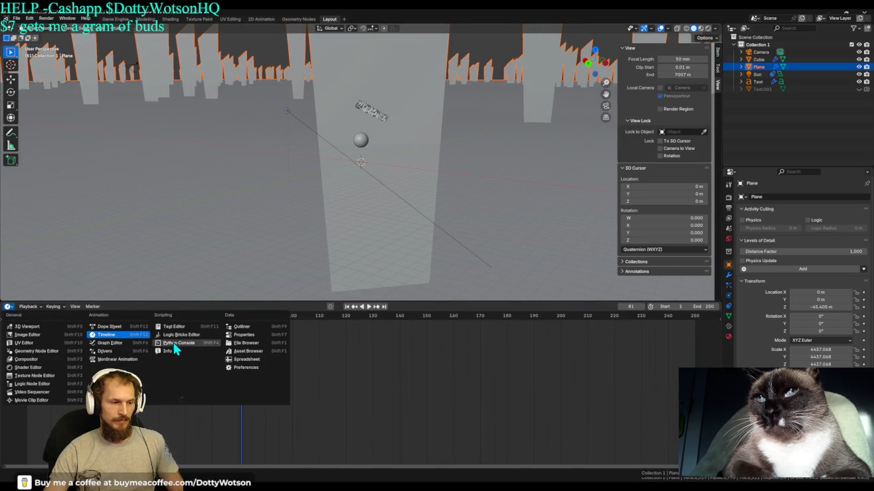
# Step: Switch the bottom area to the Geometry Node Editor
pyautogui.click(38, 352)
pyautogui.scroll(3, 399, 448)
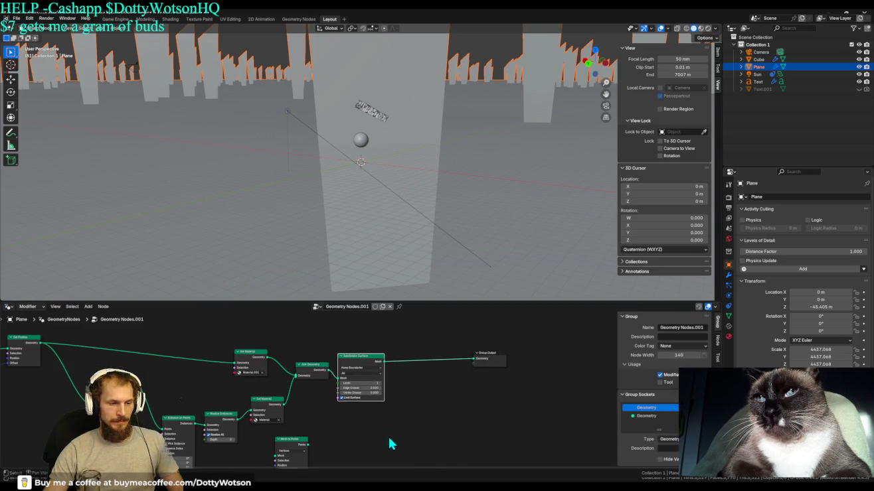
pyautogui.scroll(2, 319, 409)
pyautogui.scroll(1, 322, 410)
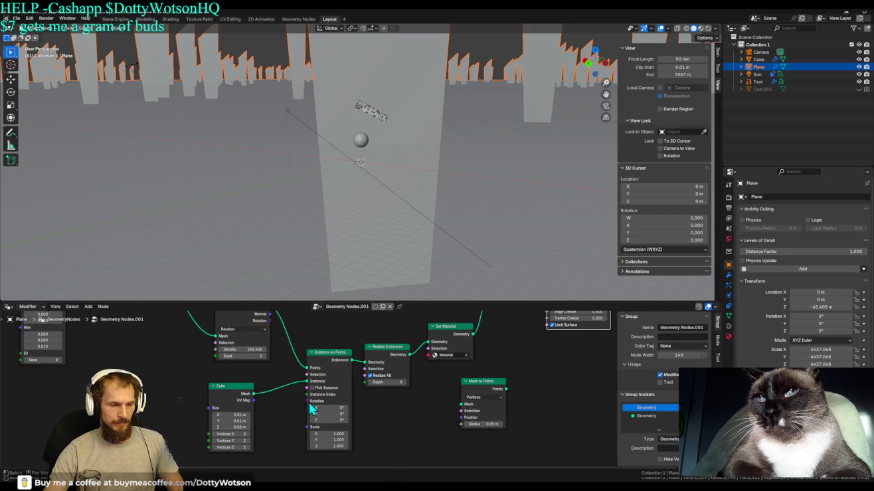
# Step: Feed a Random Value node into Instance on Points' Rotation so the pillars lean randomly
pyautogui.moveTo(291, 412); pyautogui.dragTo(287, 410)
pyautogui.write('RANDOM')
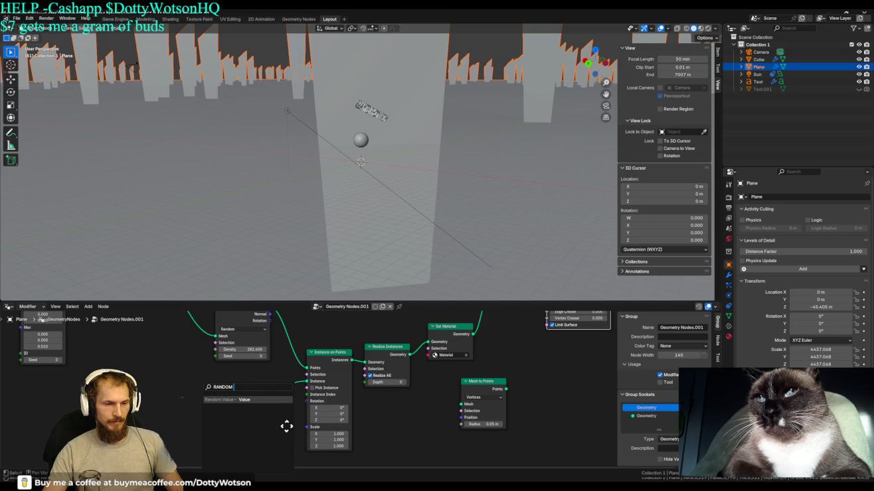
pyautogui.press('Return')
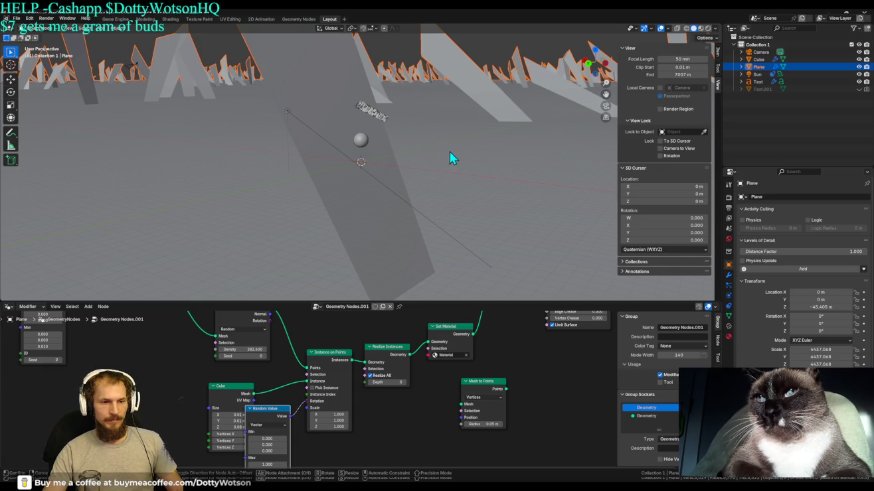
pyautogui.hotkey('ctrl', 'z')
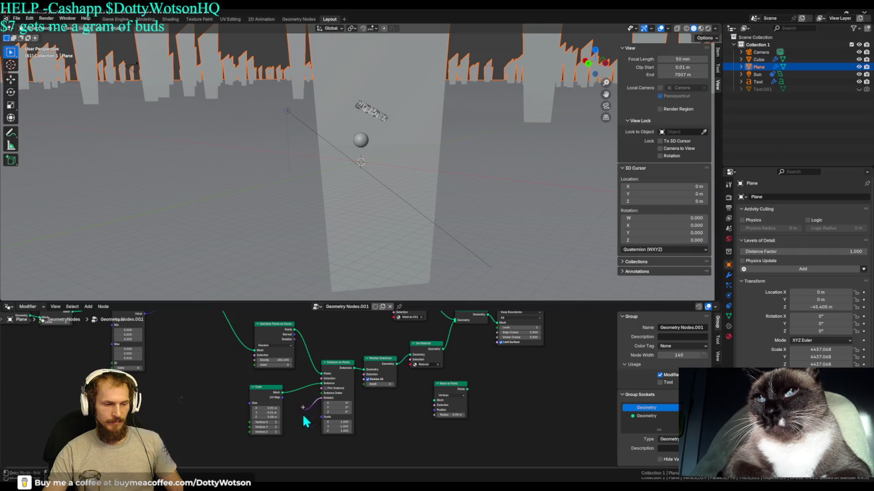
pyautogui.moveTo(302, 425); pyautogui.dragTo(303, 424)
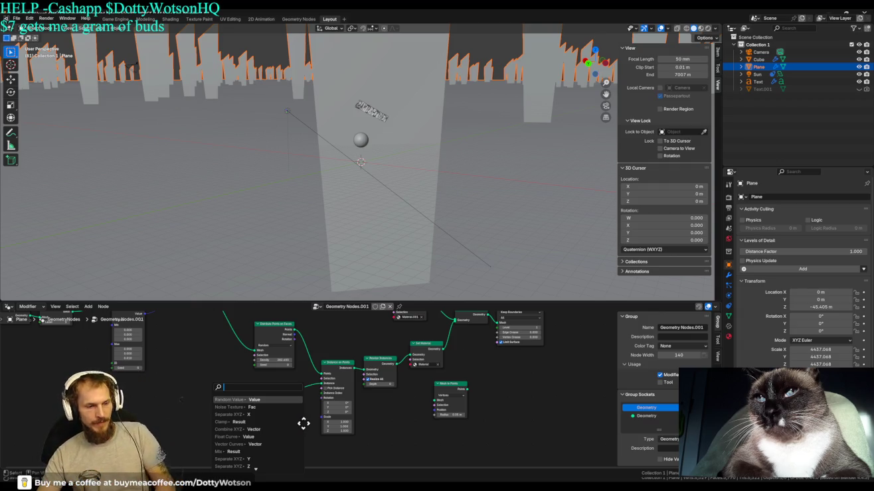
pyautogui.press('Return')
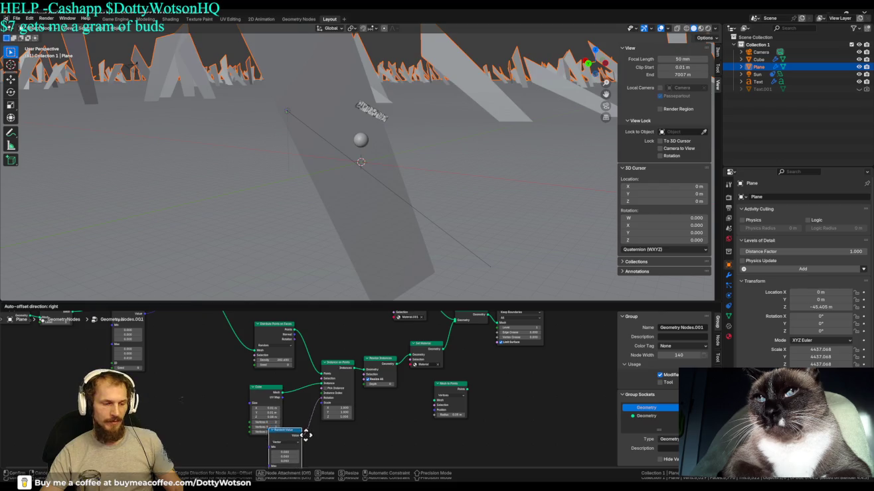
pyautogui.moveTo(426, 198)
pyautogui.mouseDown()
pyautogui.moveTo(452, 174)
pyautogui.moveTo(457, 182)
pyautogui.moveTo(407, 225)
pyautogui.moveTo(427, 241)
pyautogui.moveTo(363, 201)
pyautogui.moveTo(397, 178)
pyautogui.moveTo(343, 179)
pyautogui.moveTo(399, 259)
pyautogui.mouseUp()
pyautogui.scroll(3, 396, 376)
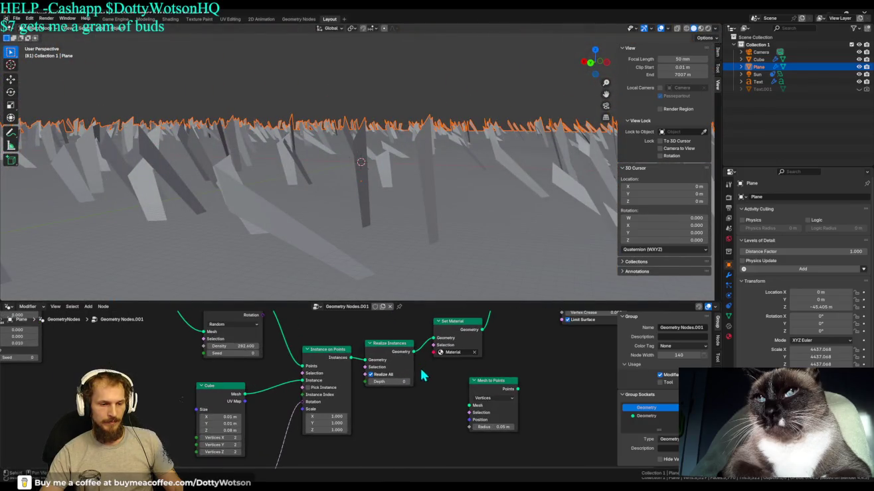
# Step: Move the Realize Instances, Set Material, Join Geometry and Subdivision Surface nodes to the right
pyautogui.moveTo(341, 403); pyautogui.dragTo(262, 370)
pyautogui.moveTo(353, 373)
pyautogui.mouseDown()
pyautogui.moveTo(389, 364)
pyautogui.moveTo(338, 330)
pyautogui.moveTo(364, 346)
pyautogui.mouseUp()
pyautogui.hscroll(5, 394, 399)
pyautogui.moveTo(416, 390); pyautogui.dragTo(341, 327)
pyautogui.scroll(-3, 479, 387)
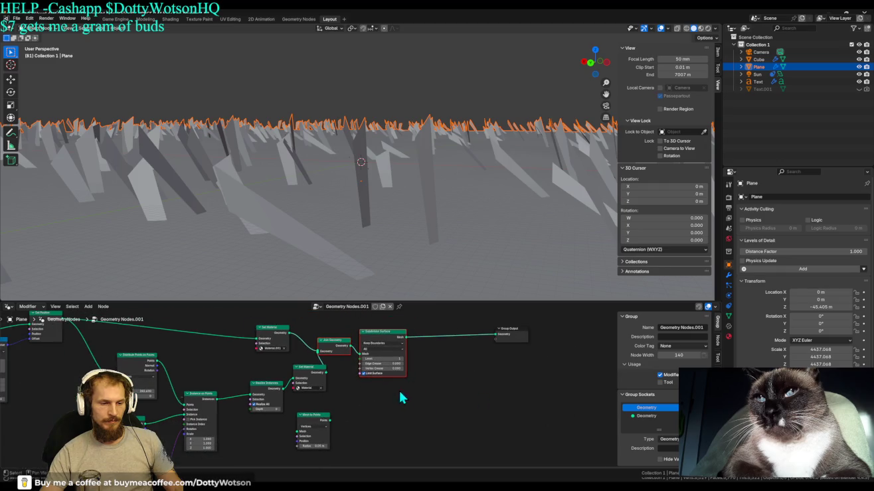
pyautogui.press('g')
pyautogui.click(485, 389)
# Step: Shift Realize Instances and Set Material further right to open a gap after Instance on Points
pyautogui.scroll(1, 364, 396)
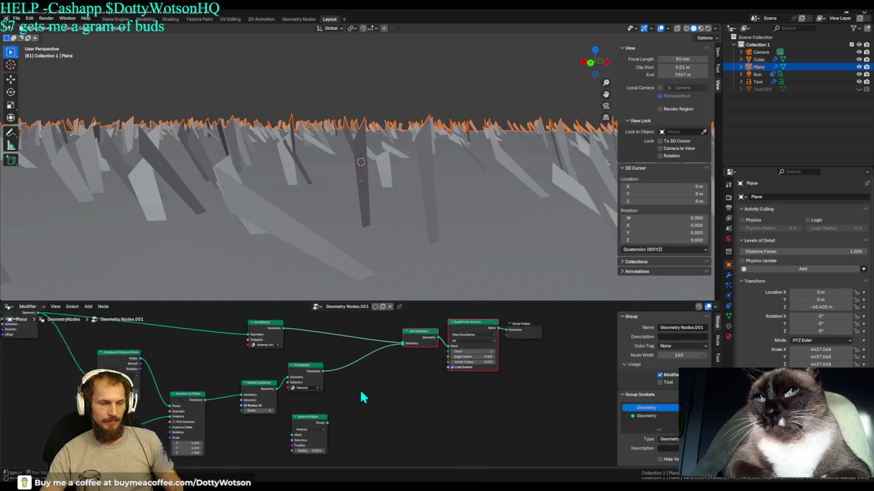
pyautogui.press('Up')
pyautogui.press('Up')
pyautogui.scroll(1, 358, 398)
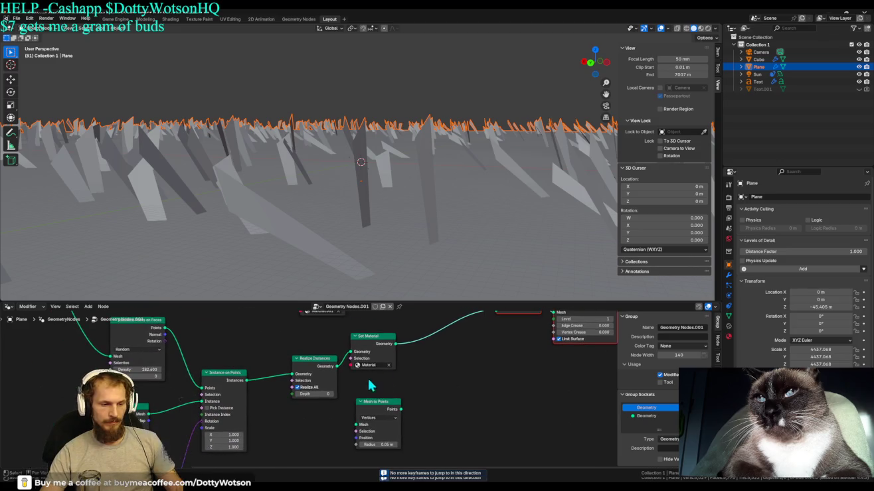
pyautogui.moveTo(380, 387); pyautogui.dragTo(287, 355)
pyautogui.press('g')
pyautogui.click(356, 345)
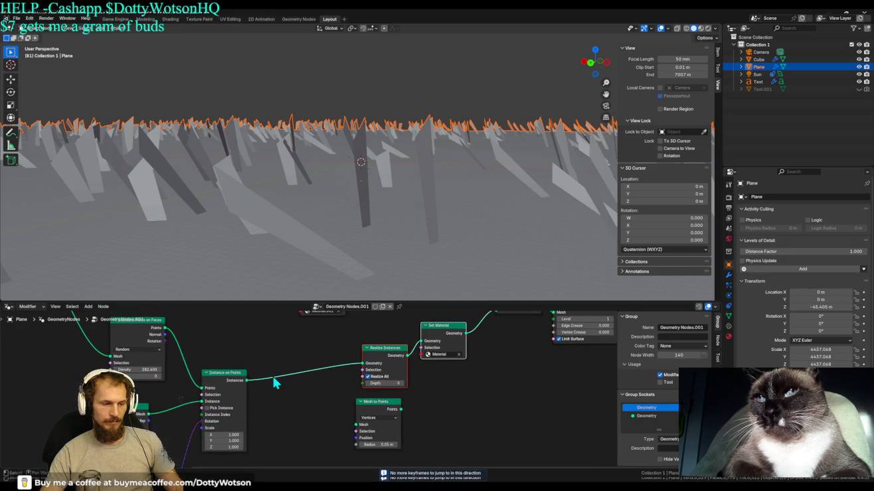
pyautogui.moveTo(247, 380); pyautogui.dragTo(268, 376)
# Step: Insert a Translate Instances node between Instance on Points and Realize Instances
pyautogui.write('TRANLA')
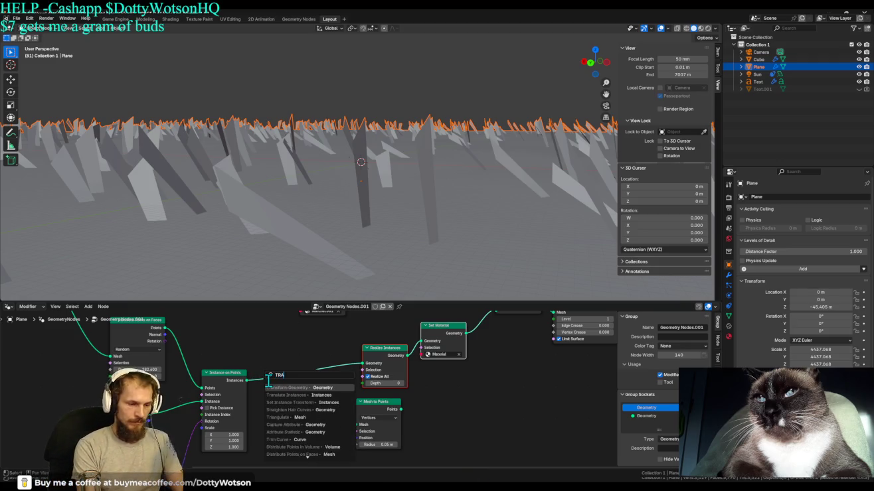
pyautogui.press('Return')
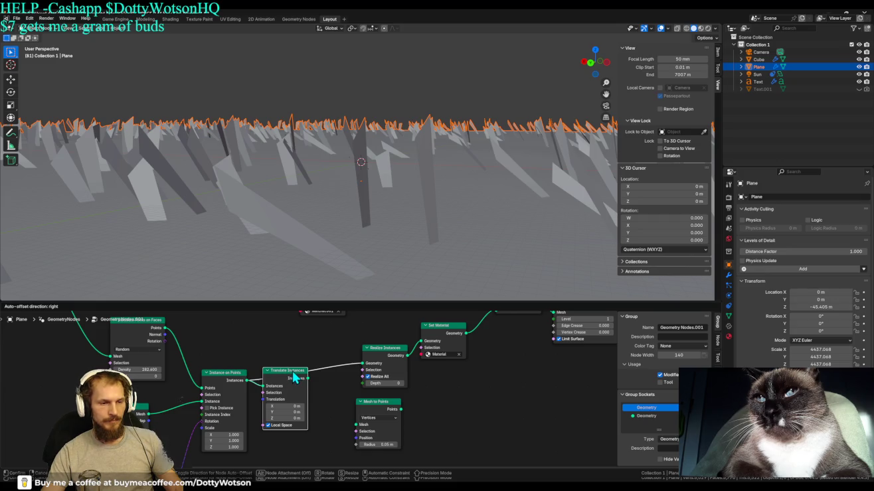
pyautogui.click(297, 378)
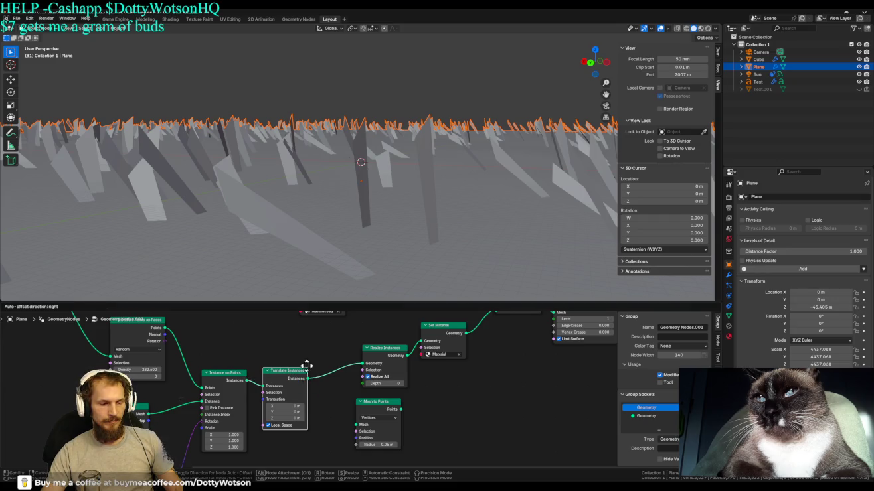
# Step: Set the Translate Instances Translation Z to 0.051 m
pyautogui.click(301, 419)
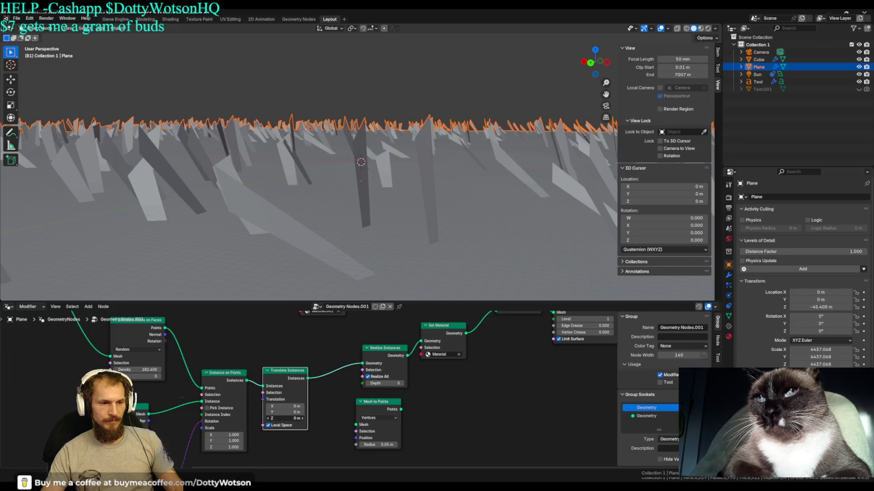
pyautogui.moveTo(301, 419); pyautogui.dragTo(303, 424)
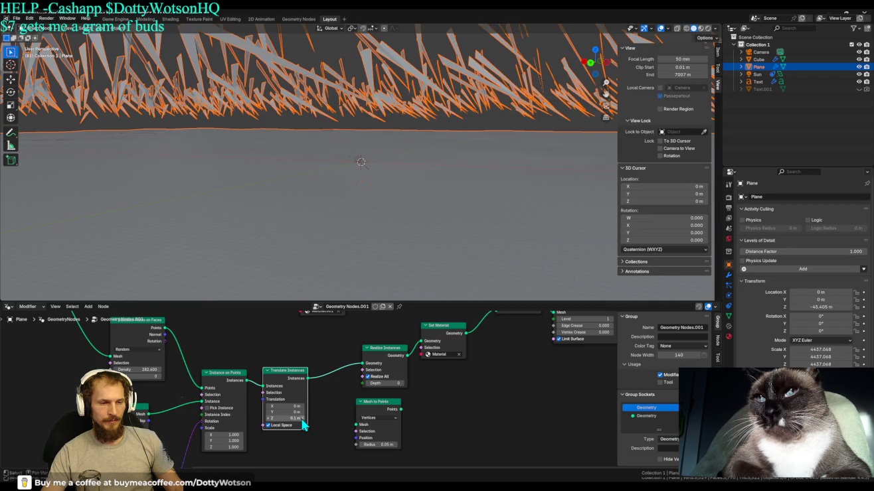
pyautogui.click(284, 419)
pyautogui.write('.00')
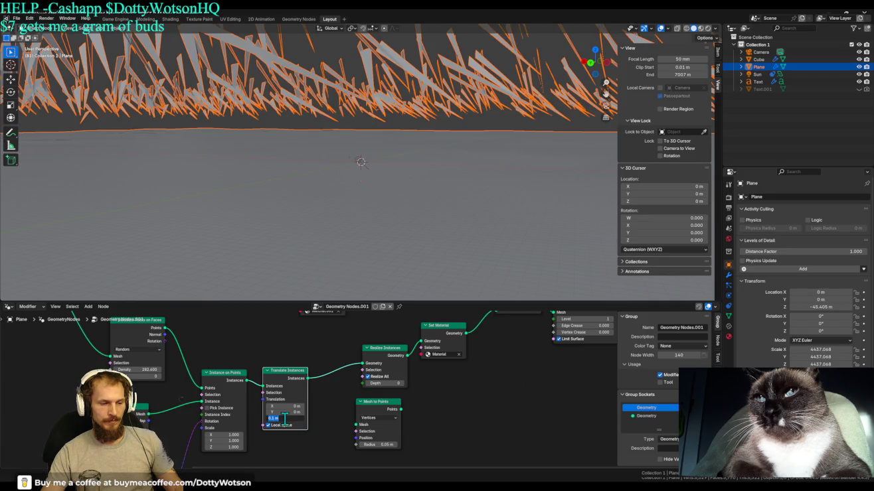
pyautogui.write('1')
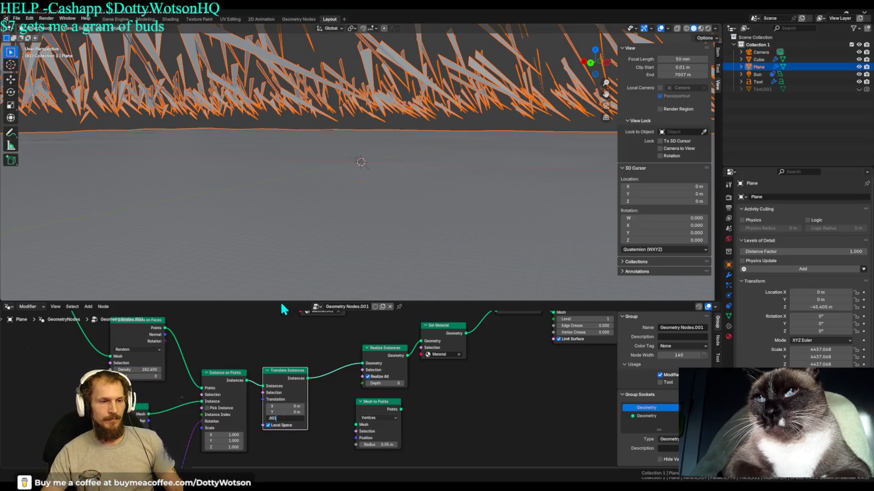
pyautogui.press('Return')
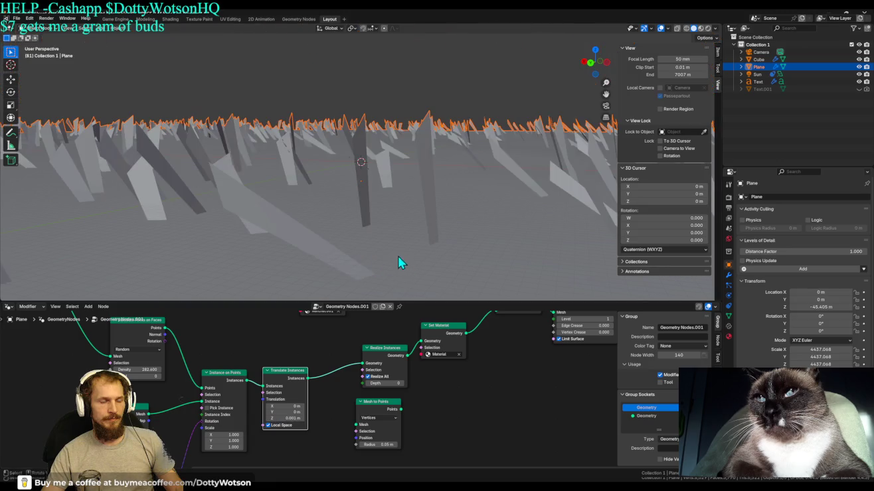
pyautogui.click(287, 417)
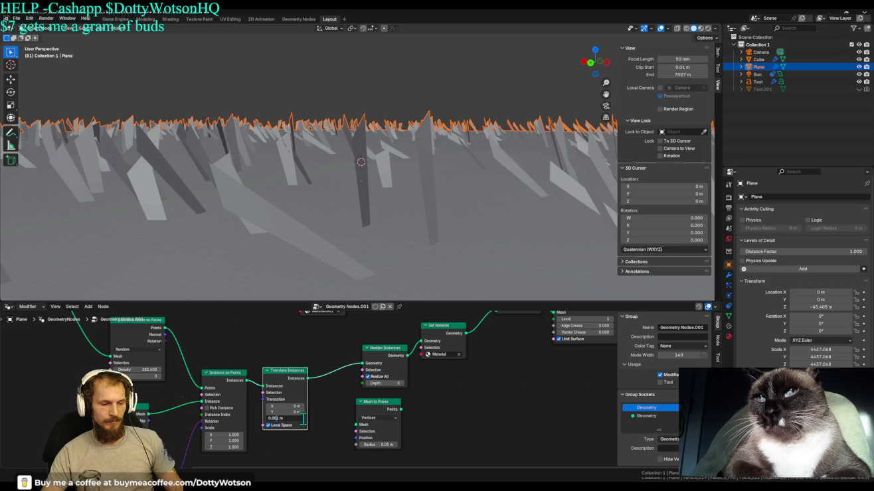
pyautogui.press('BackSpace')
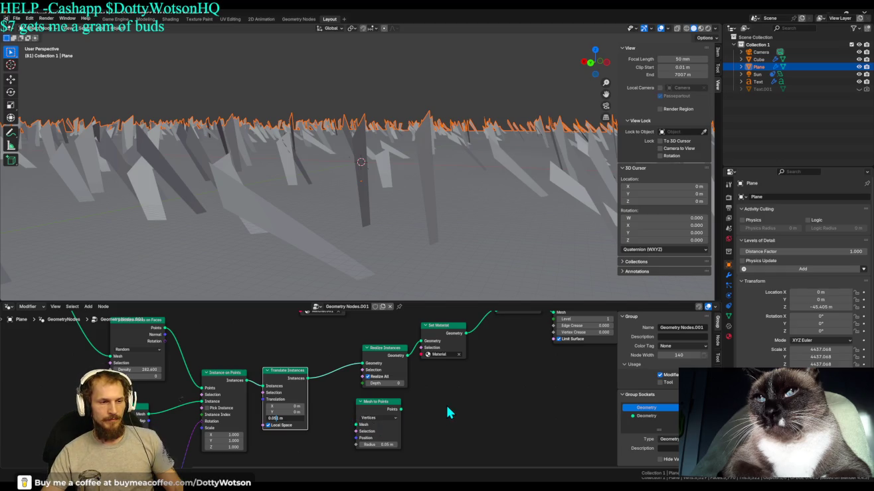
pyautogui.press('Return')
# Step: Preview the scene in rendered shading and lower the Subdivide Mesh level from 2 to 1
pyautogui.moveTo(353, 216)
pyautogui.mouseDown()
pyautogui.moveTo(379, 189)
pyautogui.moveTo(393, 194)
pyautogui.moveTo(402, 151)
pyautogui.mouseUp()
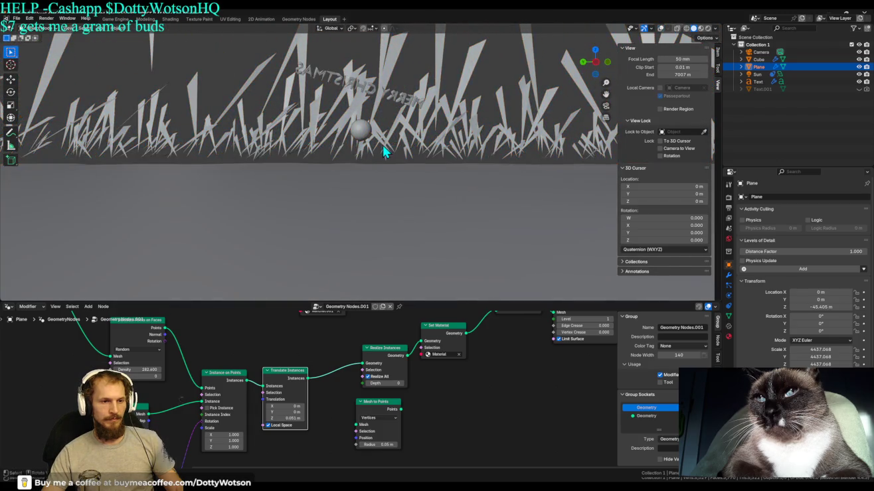
pyautogui.click(708, 28)
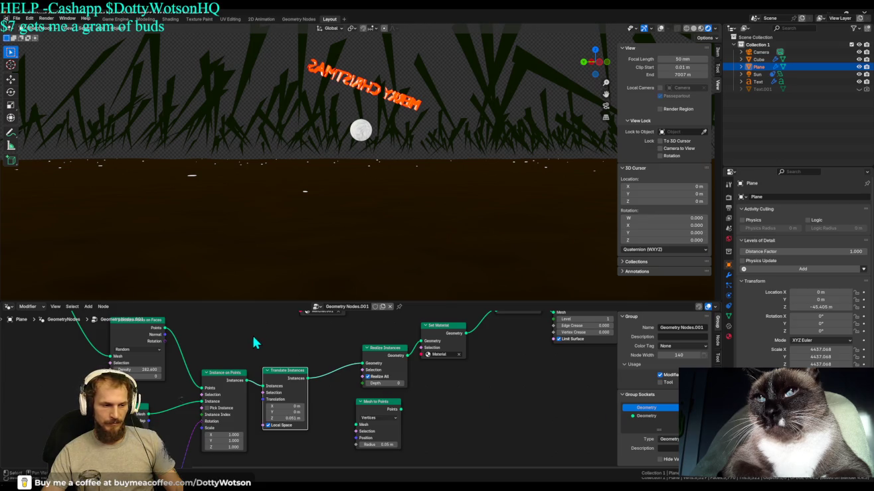
pyautogui.moveTo(252, 339); pyautogui.dragTo(346, 398)
pyautogui.moveTo(179, 370); pyautogui.dragTo(360, 370)
pyautogui.click(152, 367)
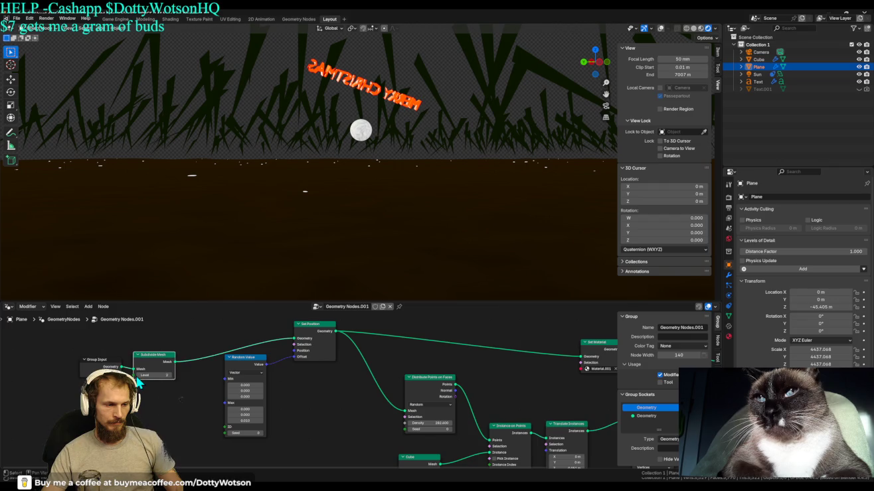
pyautogui.click(138, 375)
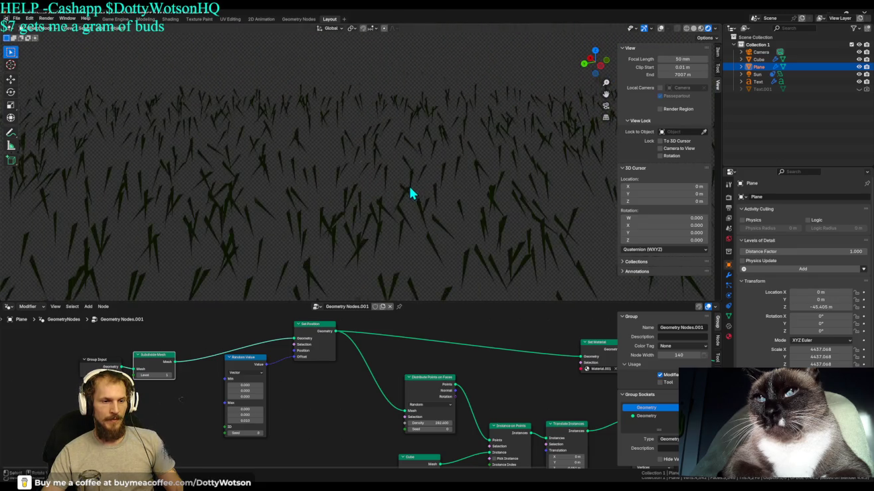
# Step: Scale the grass geometry smaller and set the Subdivision Surface level to 0
pyautogui.press('s')
pyautogui.click(411, 175)
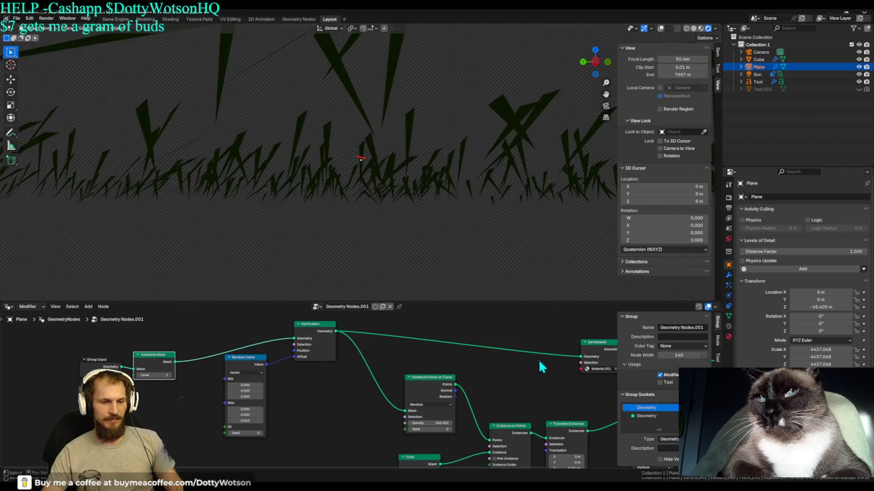
pyautogui.hscroll(10, 266, 339)
pyautogui.click(380, 352)
pyautogui.click(425, 351)
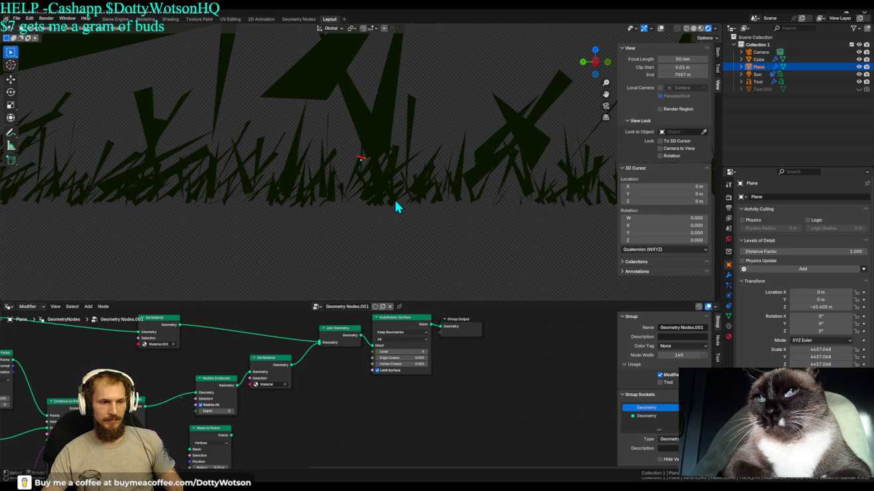
# Step: Connect Subdivide Mesh's output to Set Position's Geometry input
pyautogui.scroll(5, 396, 206)
pyautogui.hscroll(-10, 344, 421)
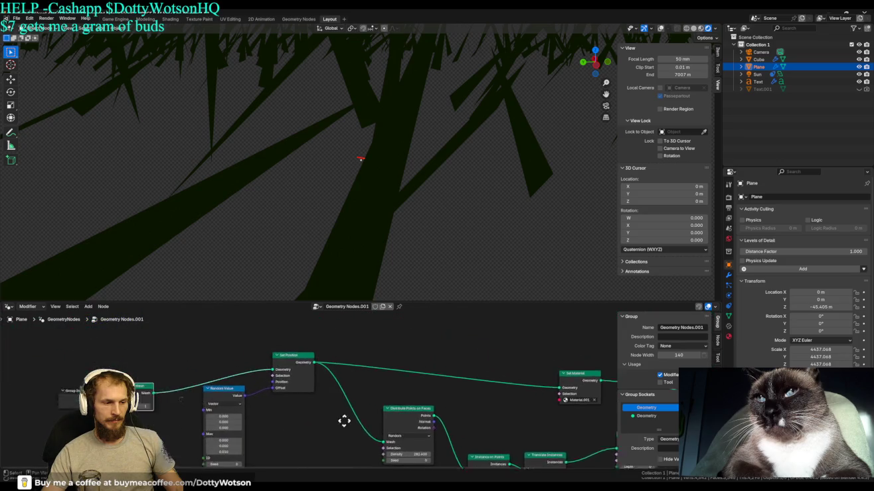
pyautogui.hscroll(-2, 344, 421)
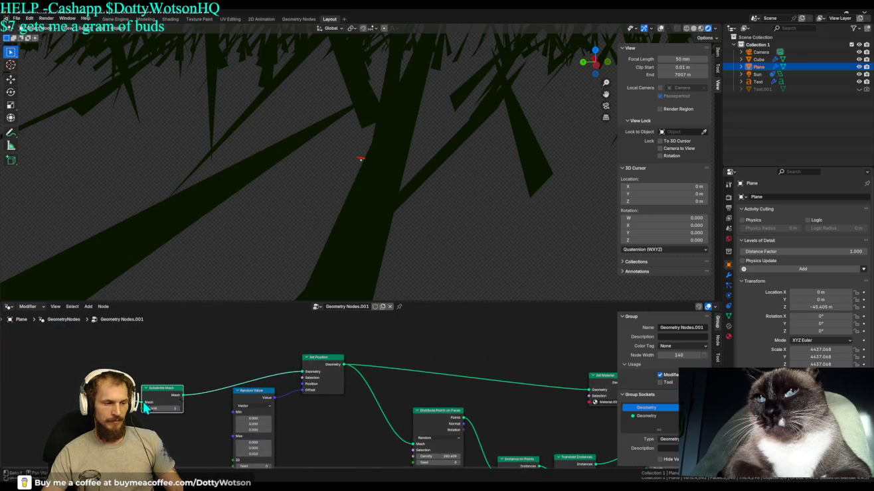
pyautogui.moveTo(303, 376); pyautogui.dragTo(303, 372)
pyautogui.moveTo(173, 397); pyautogui.dragTo(184, 361)
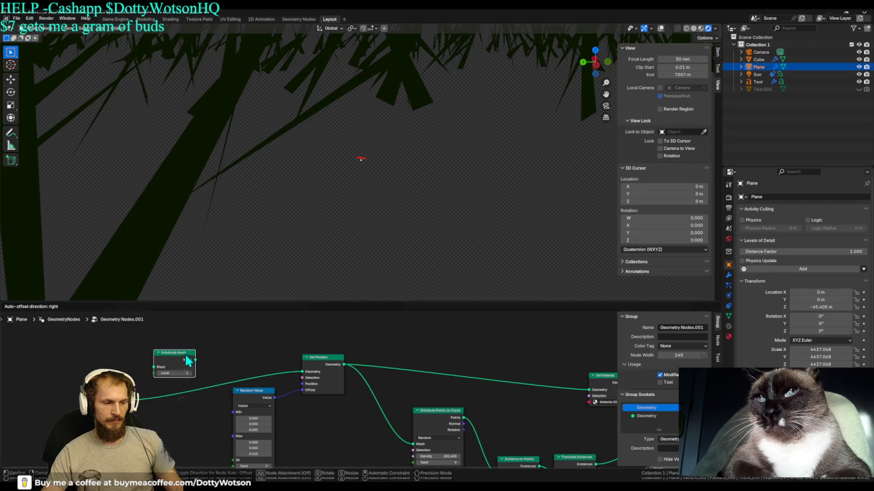
# Step: Raise the ground's Decimate modifier ratio to 0.2672
pyautogui.click(728, 274)
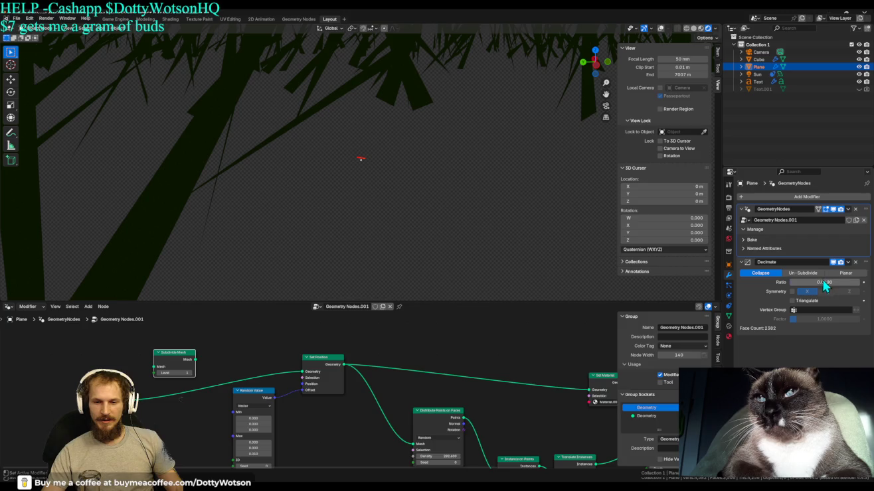
pyautogui.click(854, 287)
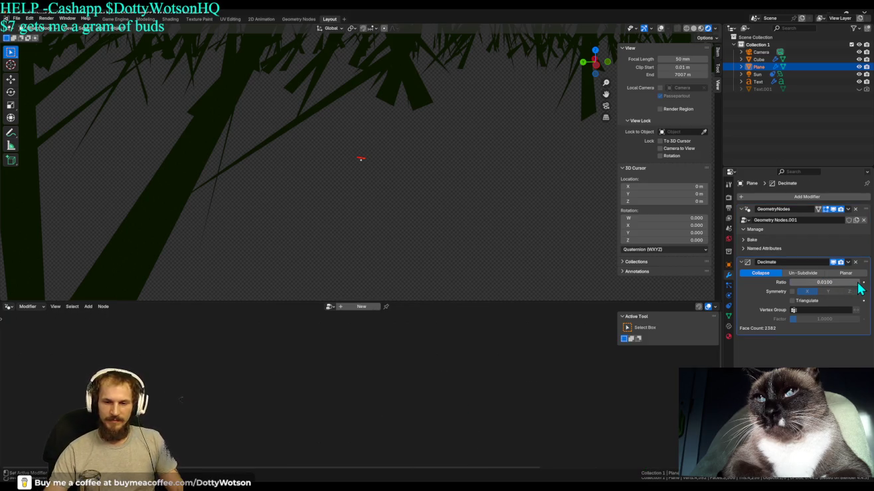
pyautogui.moveTo(855, 284); pyautogui.dragTo(863, 284)
pyautogui.moveTo(794, 287); pyautogui.dragTo(808, 287)
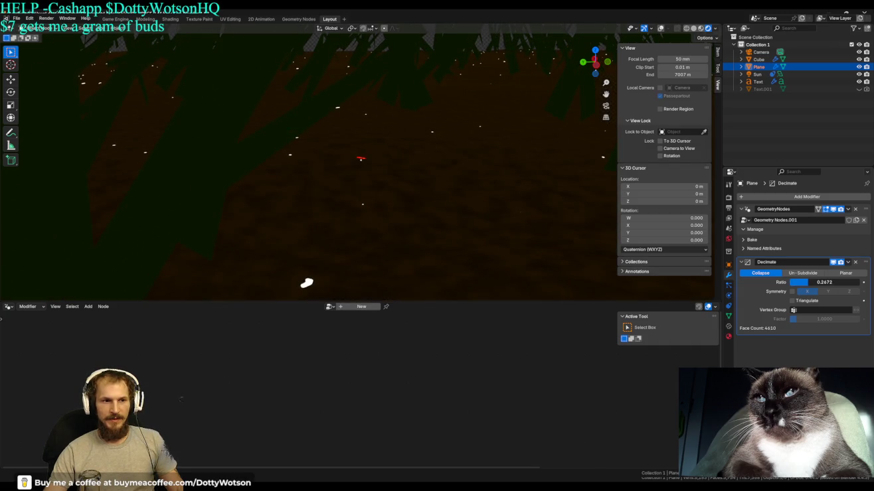
pyautogui.scroll(-6, 403, 182)
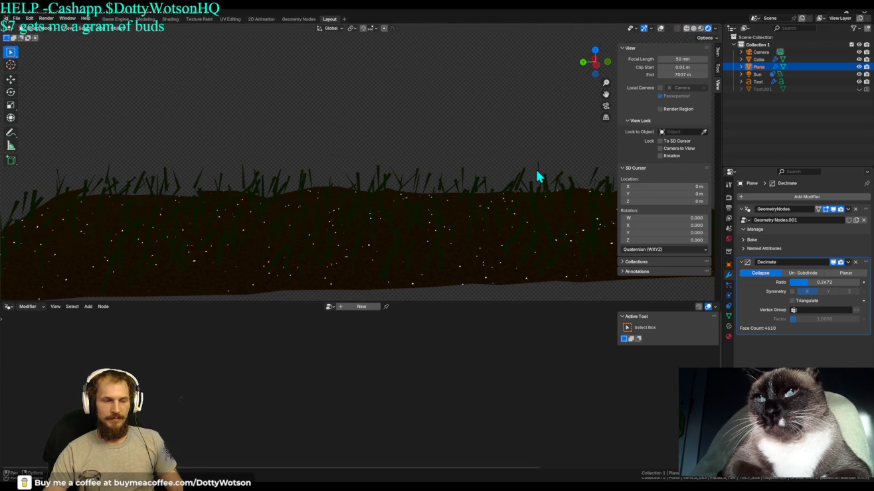
# Step: Switch the viewport to wireframe and orbit around the grass
pyautogui.hotkey('shift', 'z')
pyautogui.moveTo(468, 221)
pyautogui.mouseDown()
pyautogui.moveTo(442, 215)
pyautogui.moveTo(446, 255)
pyautogui.moveTo(449, 208)
pyautogui.moveTo(639, 133)
pyautogui.mouseUp()
pyautogui.click(693, 75)
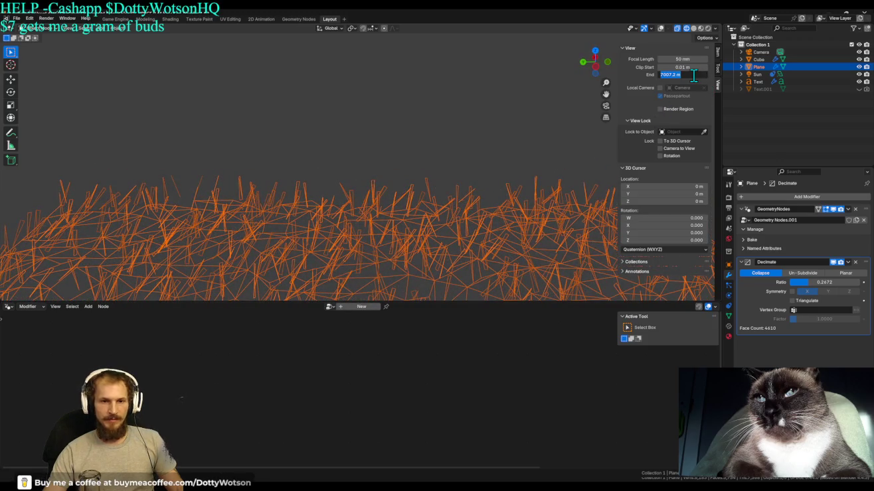
# Step: Set the viewport Clip End to 999999 m
pyautogui.write('9999')
pyautogui.press('Return')
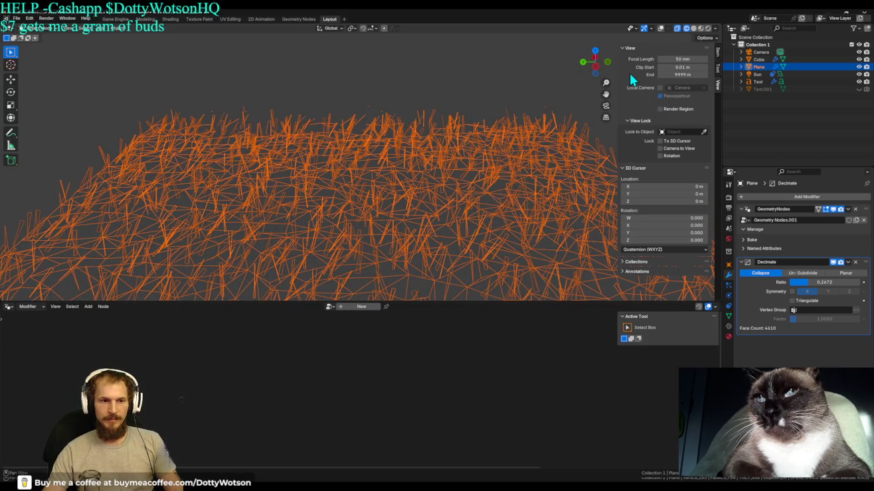
pyautogui.click(687, 75)
pyautogui.write('999999')
pyautogui.press('Return')
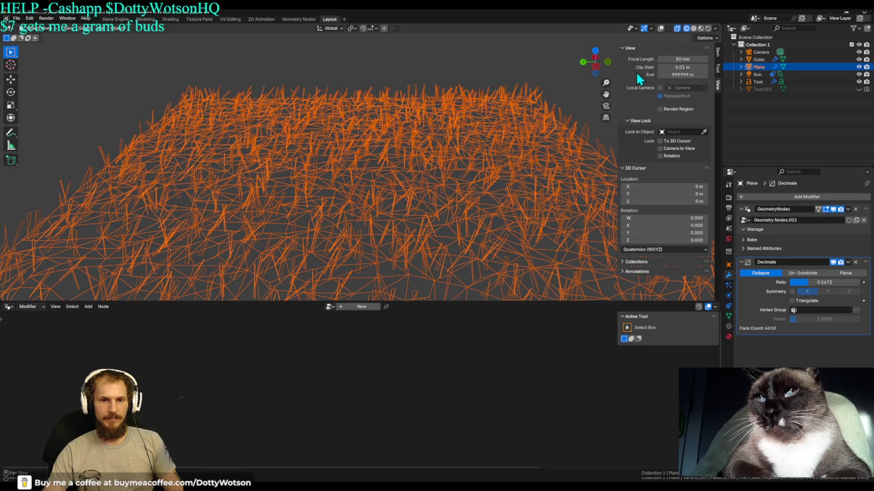
pyautogui.moveTo(350, 133)
pyautogui.mouseDown()
pyautogui.moveTo(364, 111)
pyautogui.moveTo(371, 150)
pyautogui.moveTo(339, 169)
pyautogui.moveTo(407, 133)
pyautogui.moveTo(418, 156)
pyautogui.moveTo(391, 179)
pyautogui.moveTo(336, 193)
pyautogui.moveTo(383, 161)
pyautogui.mouseUp()
# Step: Switch to Material Preview shading and raise Clip Start to 3.41 m
pyautogui.scroll(-5, 384, 156)
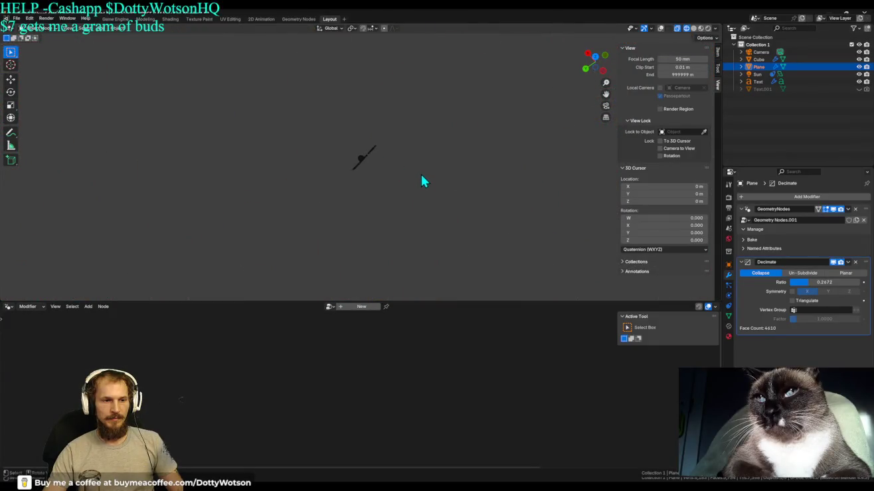
pyautogui.scroll(5, 382, 156)
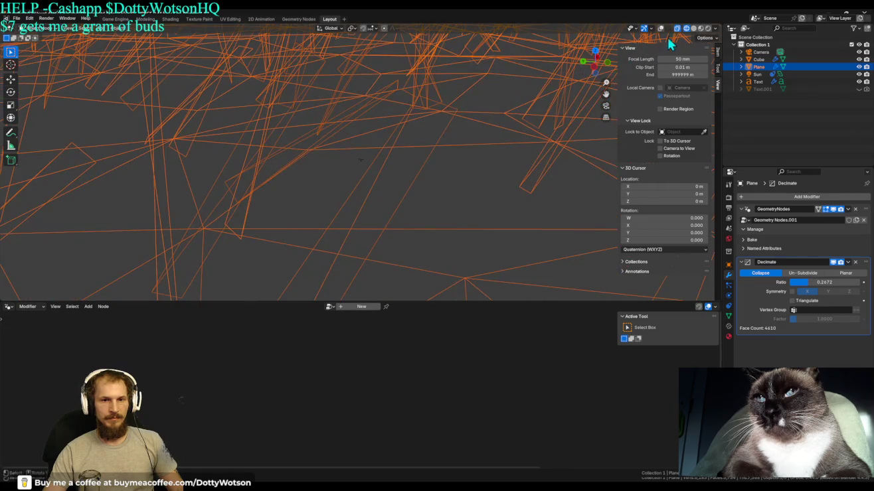
pyautogui.click(694, 28)
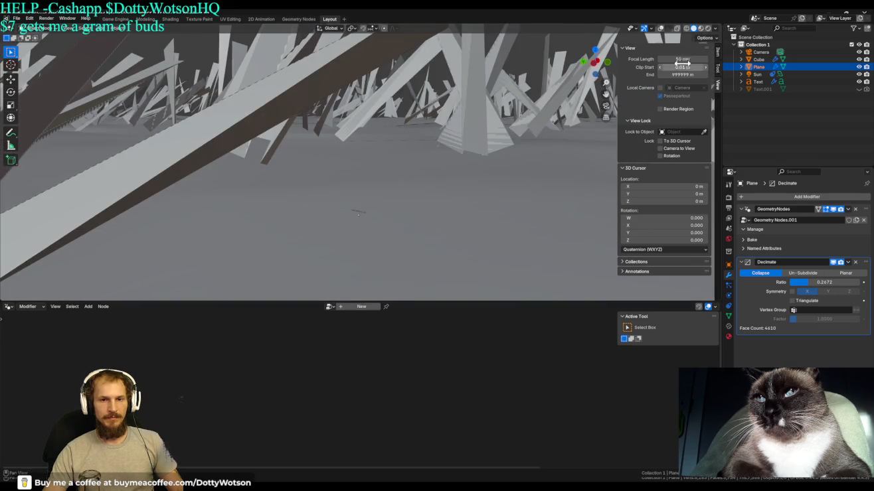
pyautogui.moveTo(683, 67); pyautogui.dragTo(704, 67)
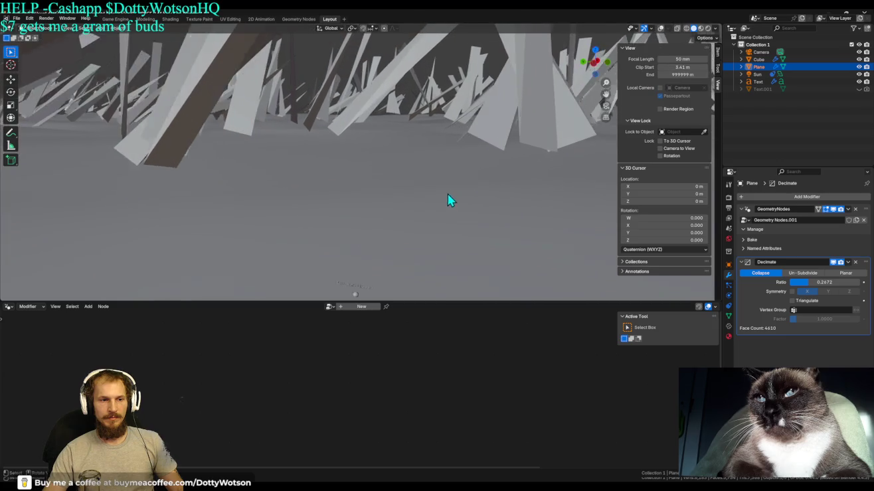
# Step: Fly the view down beneath the grass spikes and start the game with P
pyautogui.scroll(5, 446, 216)
pyautogui.press('s')
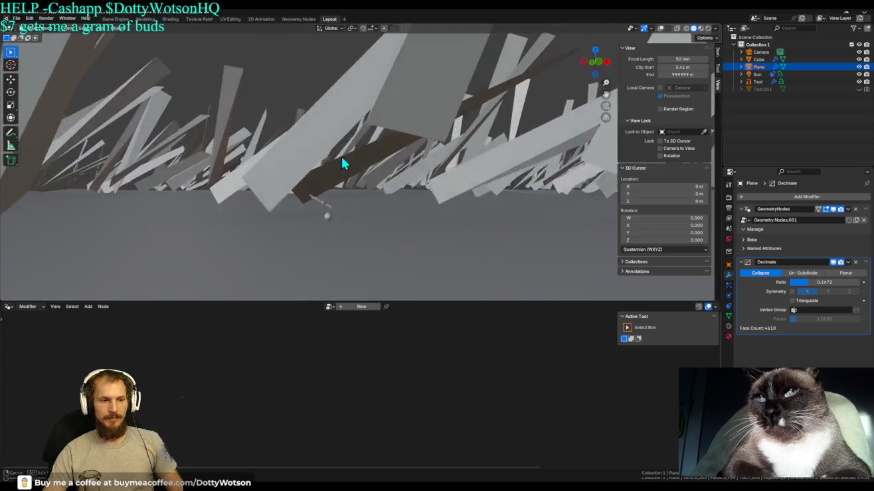
pyautogui.click(334, 163)
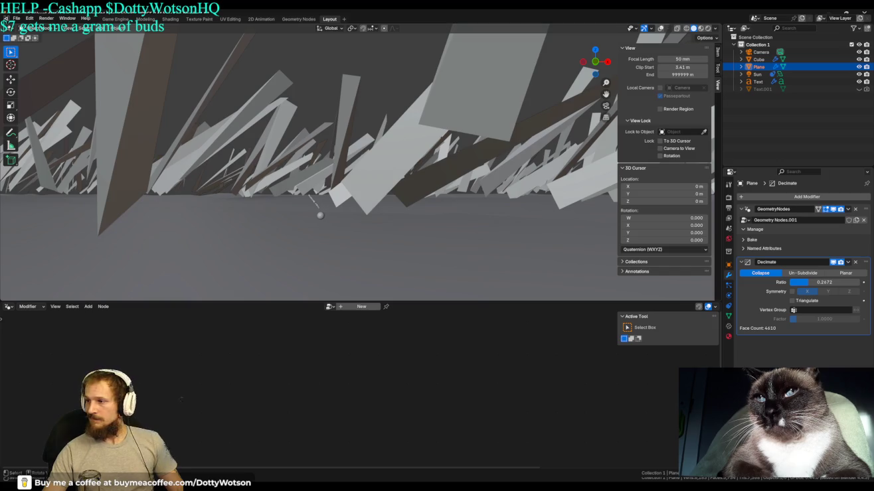
pyautogui.press('p')
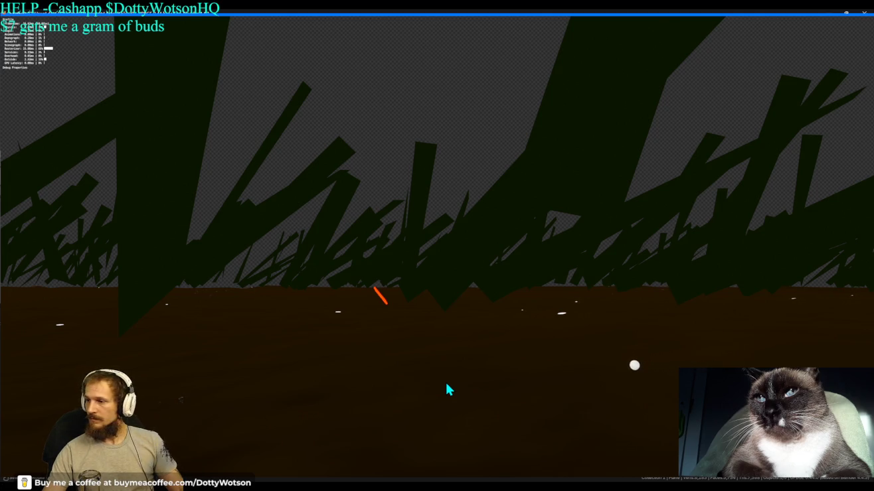
# Step: Quit the game and view the scene through the camera with Numpad 0
pyautogui.press('Escape')
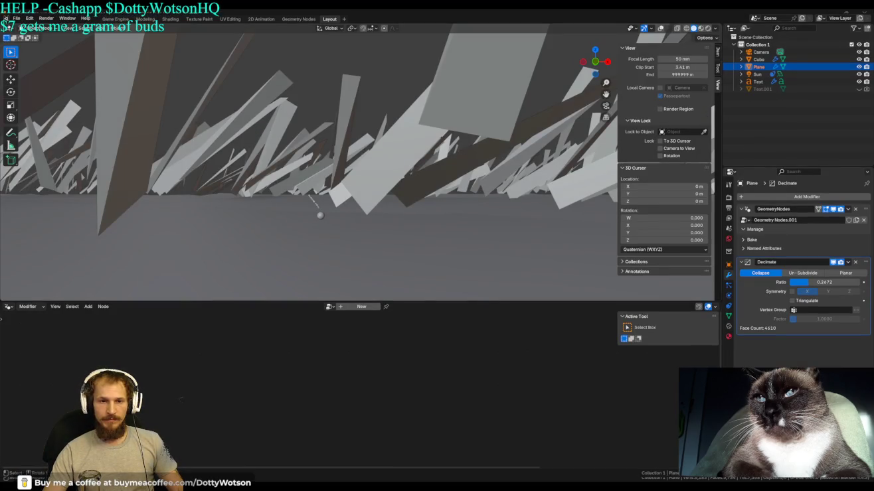
pyautogui.press('KP_0')
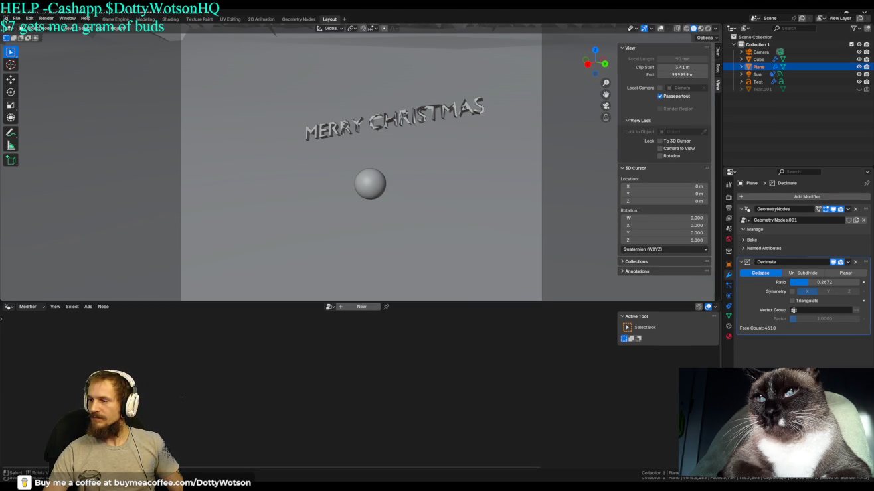
# Step: Run and stop a game test, then show the Plane's Static physics settings
pyautogui.press('p')
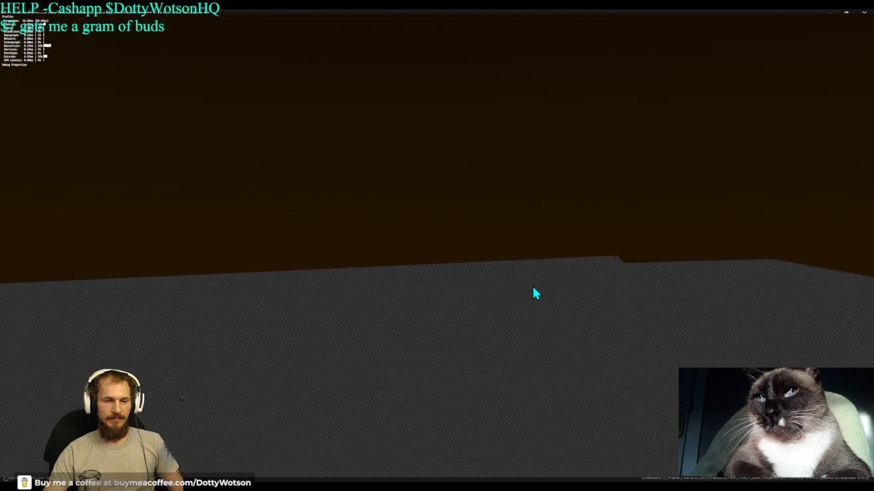
pyautogui.press('Escape')
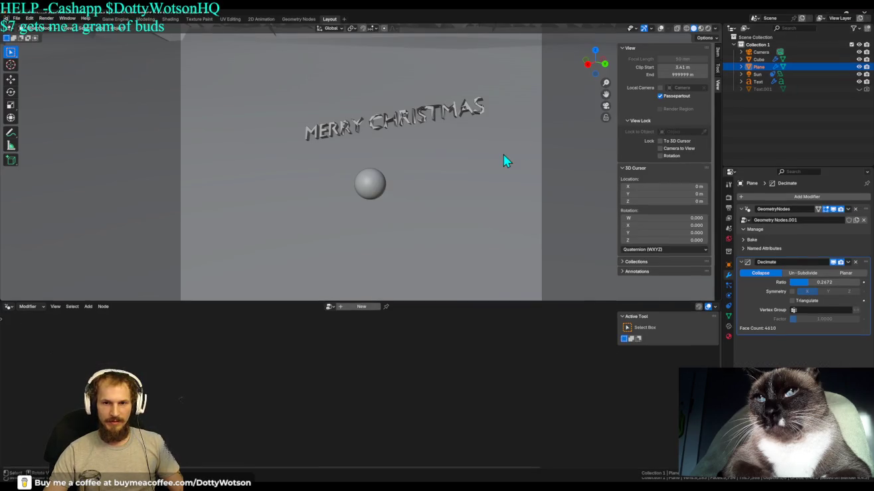
pyautogui.click(729, 297)
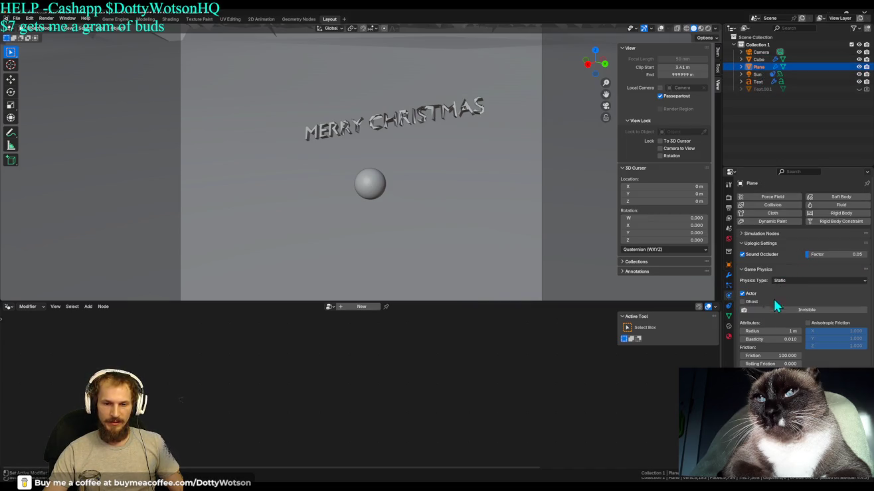
# Step: Set the ground material's Metallic to 0 and link a Noise Texture into Roughness
pyautogui.click(729, 336)
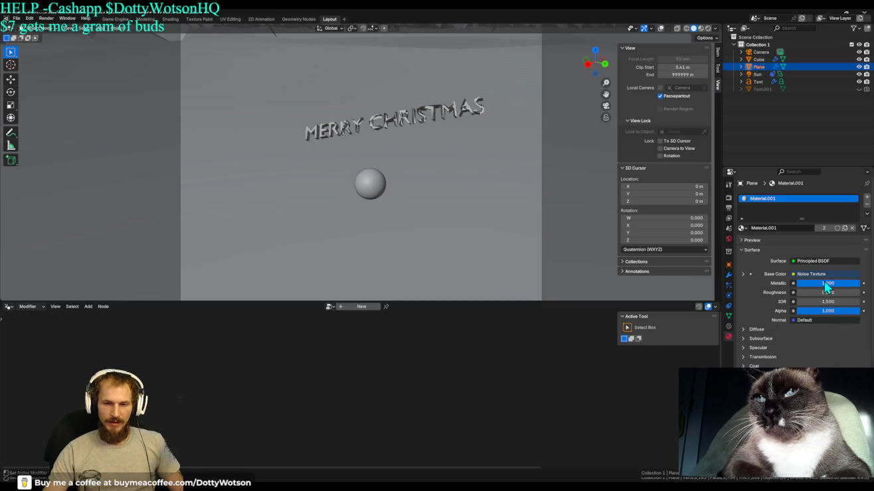
pyautogui.moveTo(827, 285)
pyautogui.mouseDown()
pyautogui.moveTo(797, 286)
pyautogui.moveTo(825, 302)
pyautogui.mouseUp()
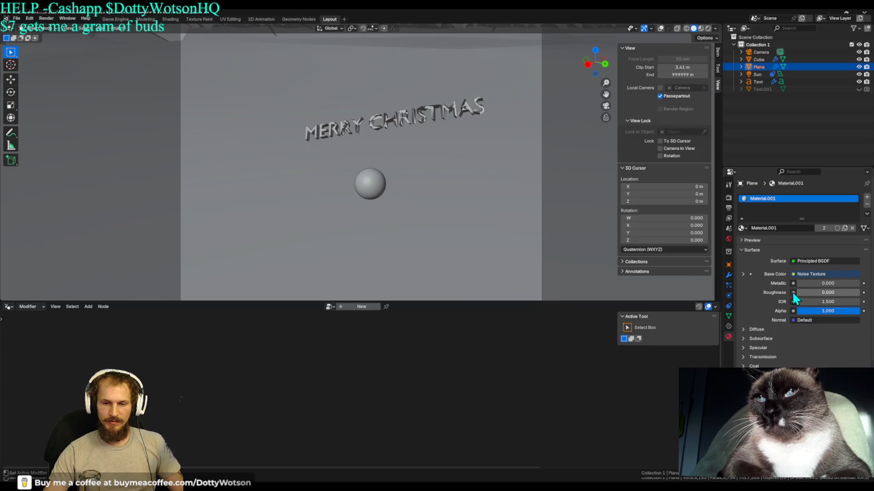
pyautogui.click(793, 293)
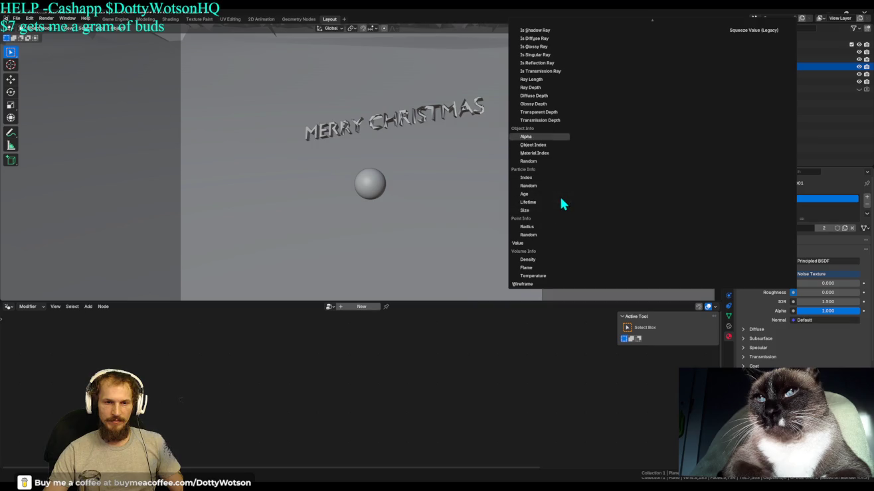
pyautogui.scroll(20, 563, 182)
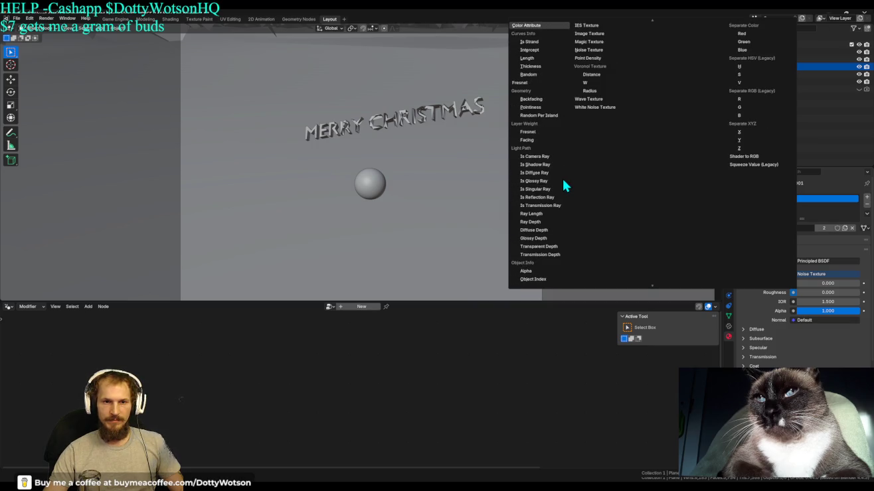
pyautogui.click(592, 51)
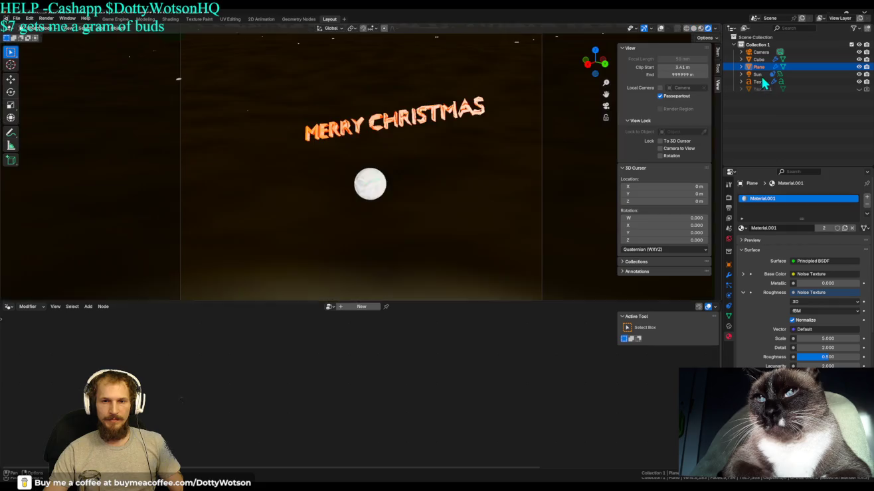
pyautogui.click(757, 74)
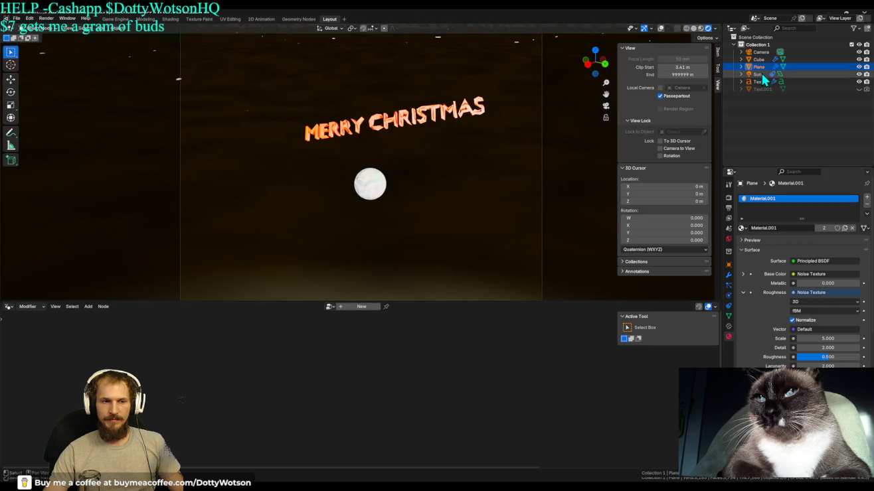
# Step: Raise the Sun power from 4237.5 W to 12921 W and play the game to check lighting
pyautogui.moveTo(834, 243); pyautogui.dragTo(870, 243)
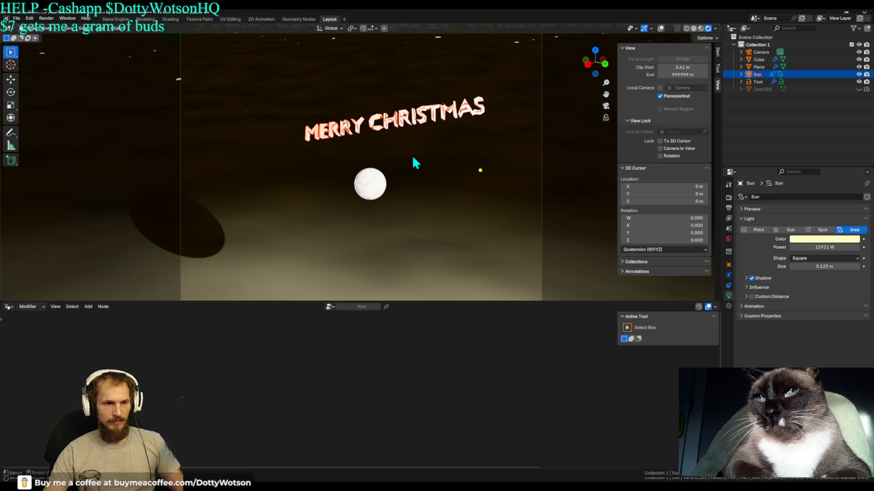
pyautogui.press('p')
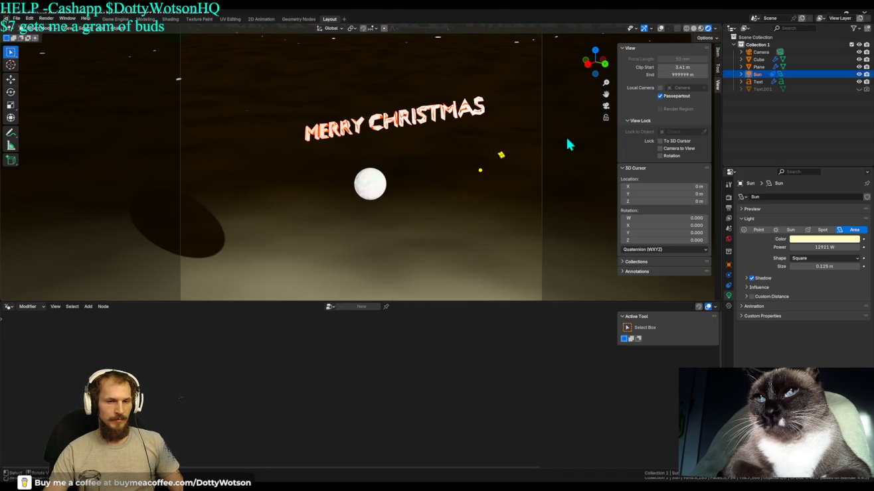
# Step: Show the logic bricks in the bottom area and drag the Camera actuator height up, test-playing twice
pyautogui.click(9, 307)
pyautogui.click(180, 338)
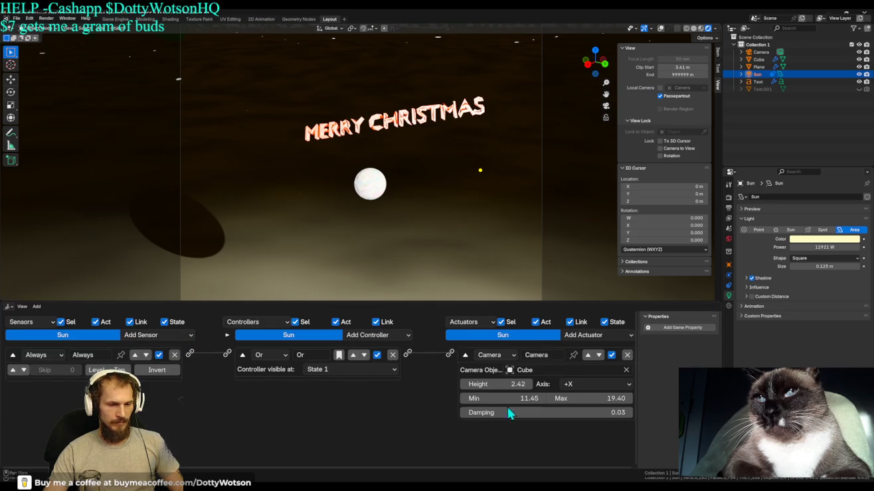
pyautogui.moveTo(505, 384); pyautogui.dragTo(531, 385)
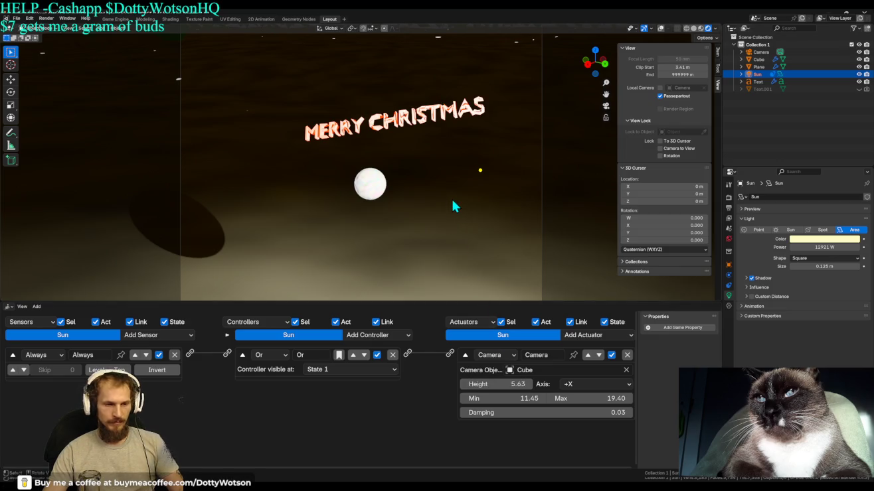
pyautogui.press('p')
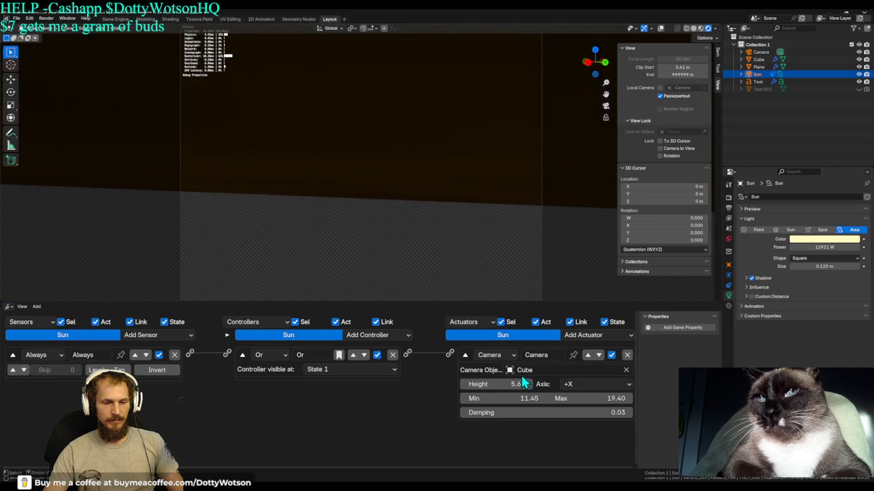
pyautogui.press('Escape')
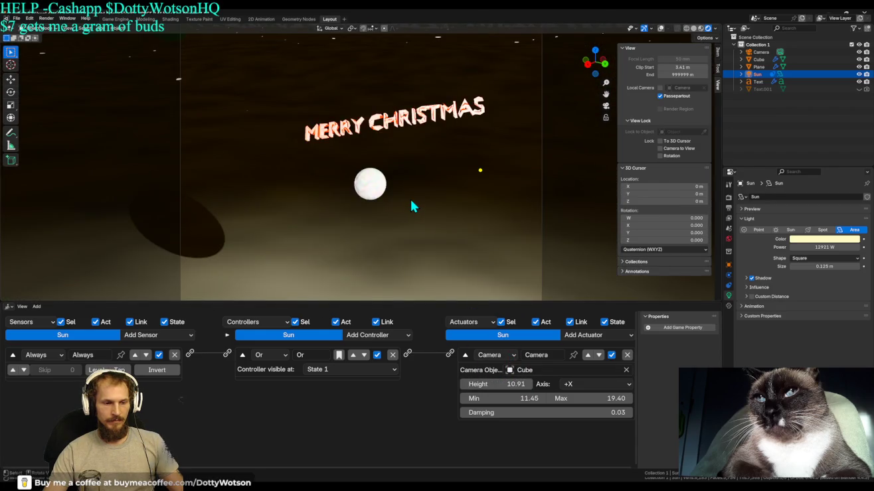
pyautogui.press('p')
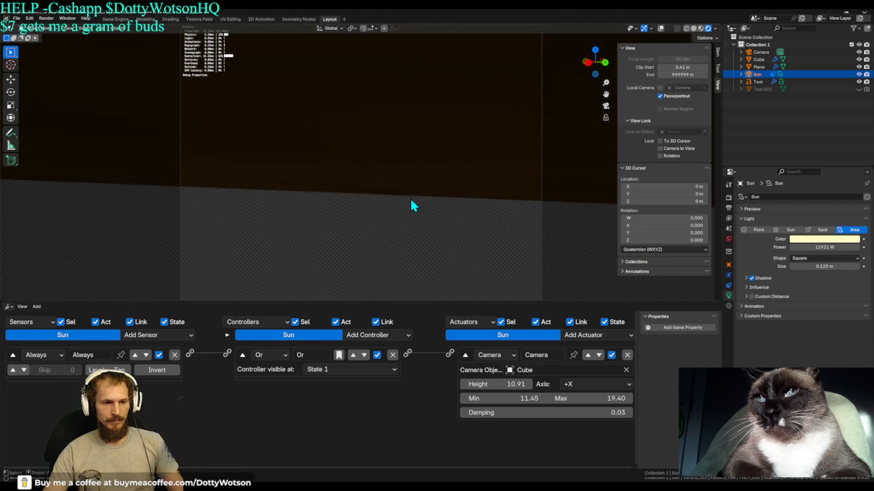
pyautogui.press('Escape')
# Step: Set the Camera actuator height to 66, test-playing the game, and begin setting Max to 45
pyautogui.moveTo(491, 385); pyautogui.dragTo(497, 386)
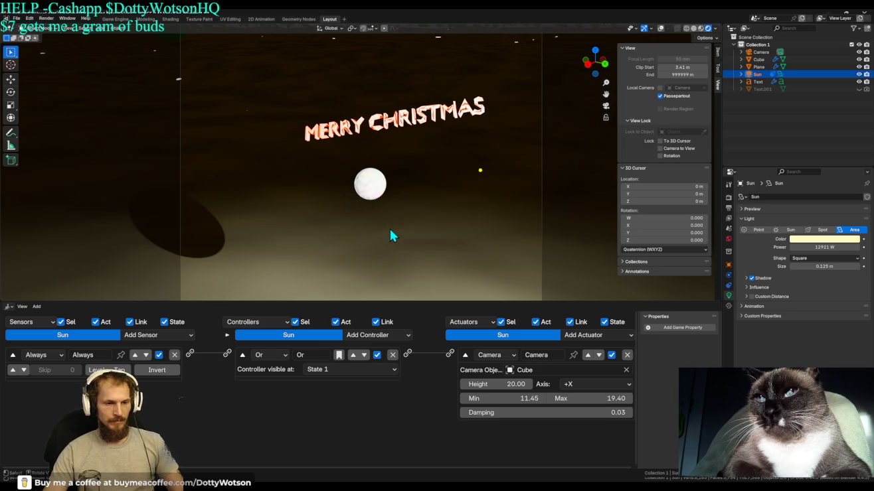
pyautogui.press('p')
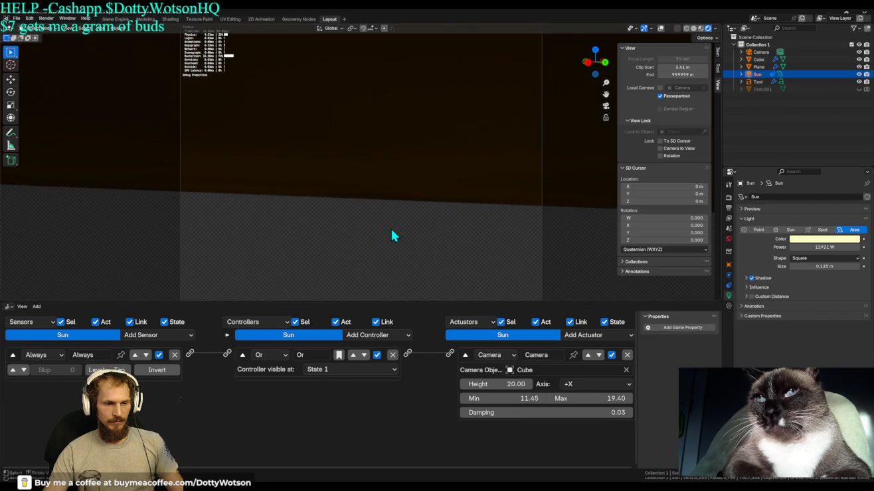
pyautogui.press('Escape')
pyautogui.click(512, 384)
pyautogui.write('66')
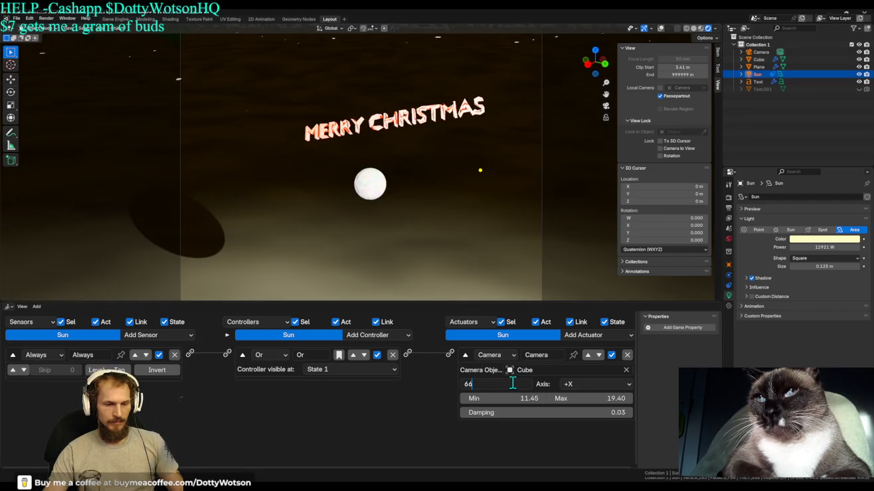
pyautogui.press('Return')
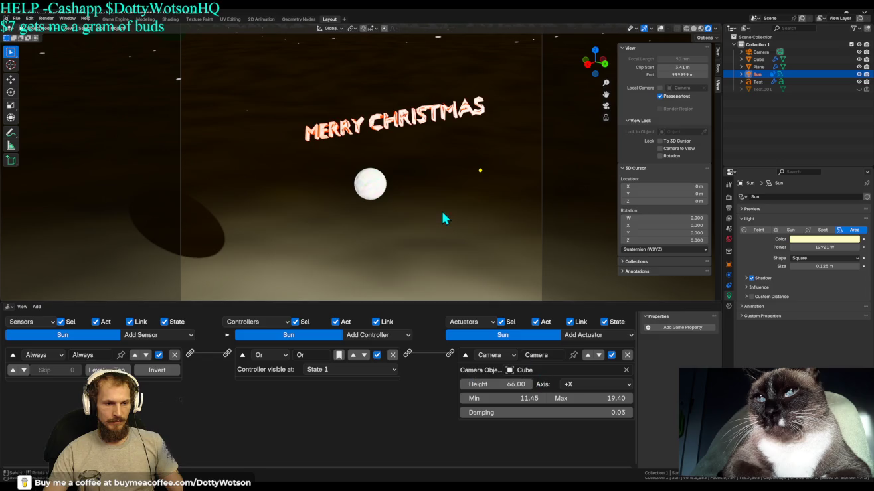
pyautogui.press('p')
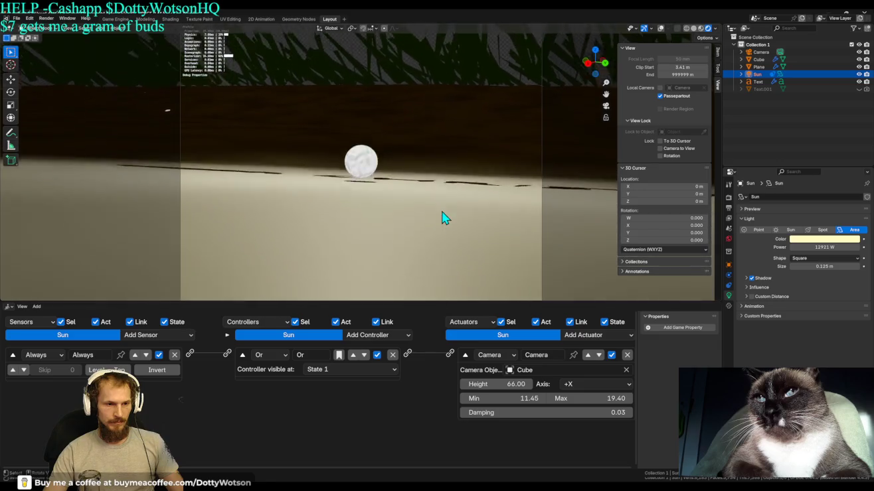
pyautogui.press('Escape')
pyautogui.click(586, 400)
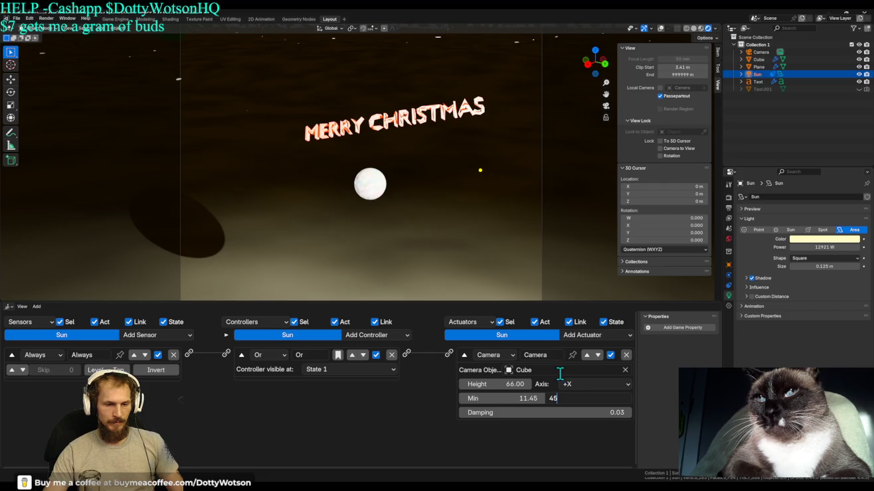
# Step: Confirm a maximum distance of 45 and raise damping to 1.50, test-playing after each change
pyautogui.press('Return')
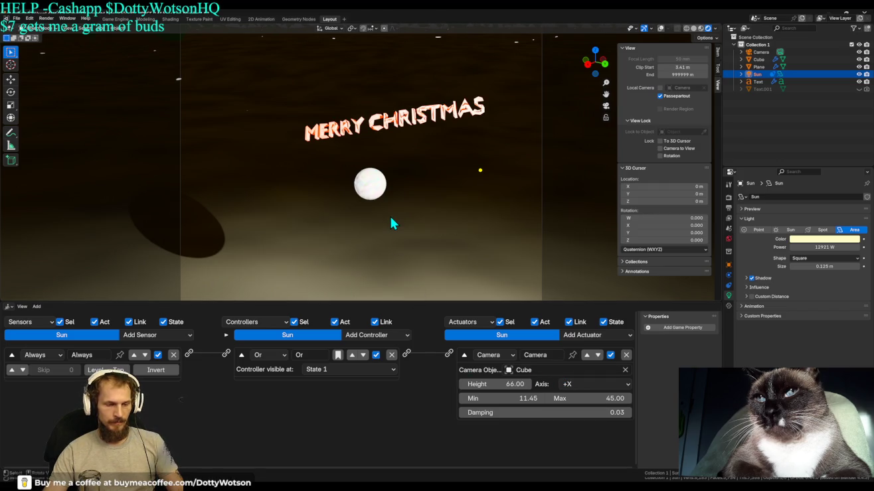
pyautogui.press('p')
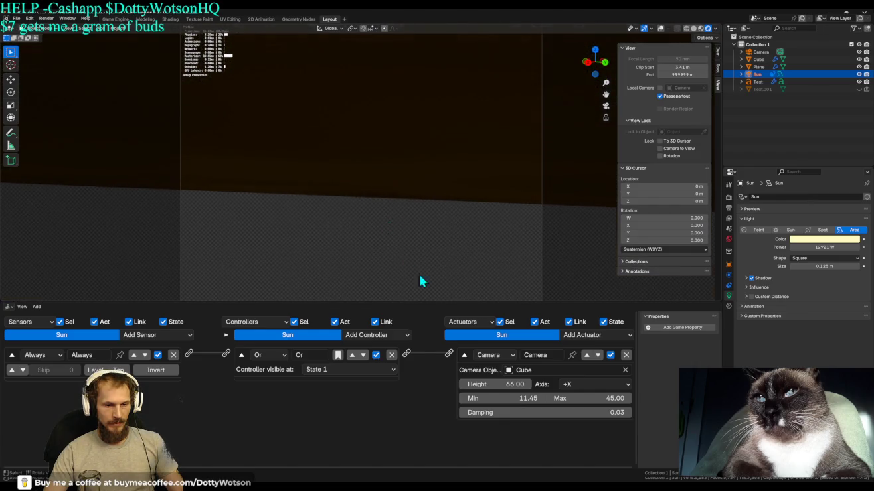
pyautogui.press('Escape')
pyautogui.moveTo(545, 412); pyautogui.dragTo(483, 269)
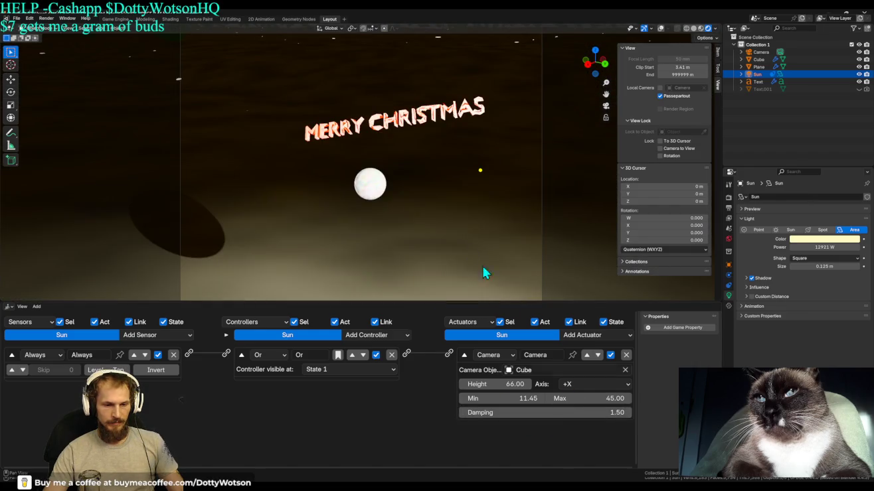
pyautogui.press('p')
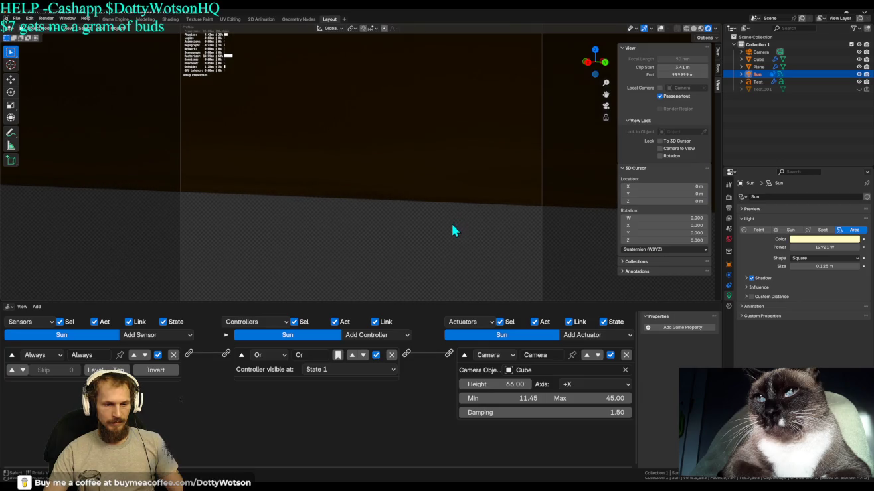
pyautogui.press('Escape')
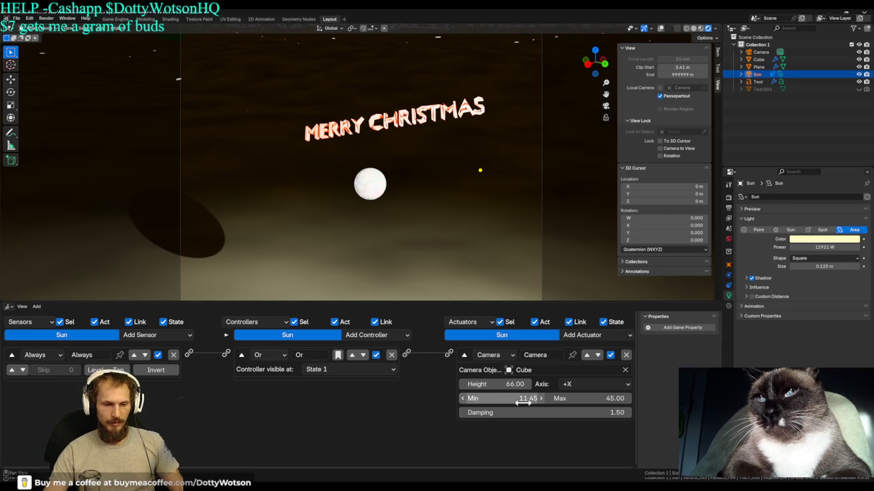
# Step: Keep the camera axis at +X and drag the minimum follow distance to 20
pyautogui.click(588, 385)
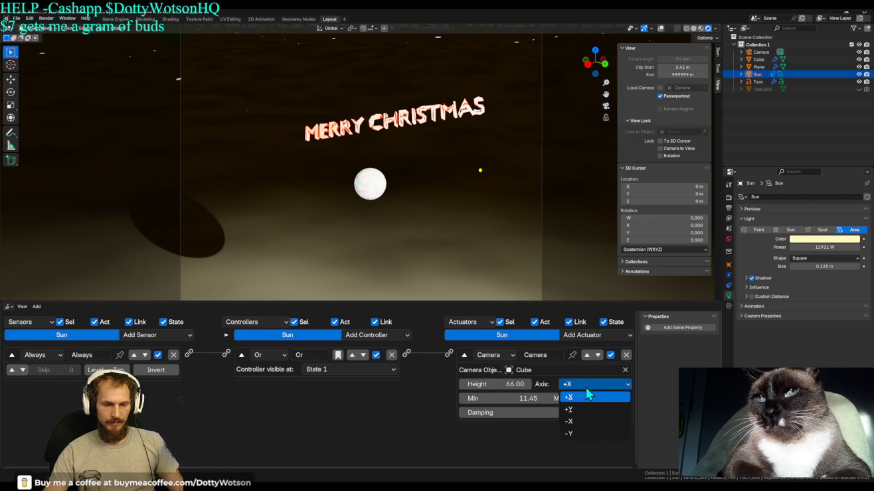
pyautogui.click(588, 396)
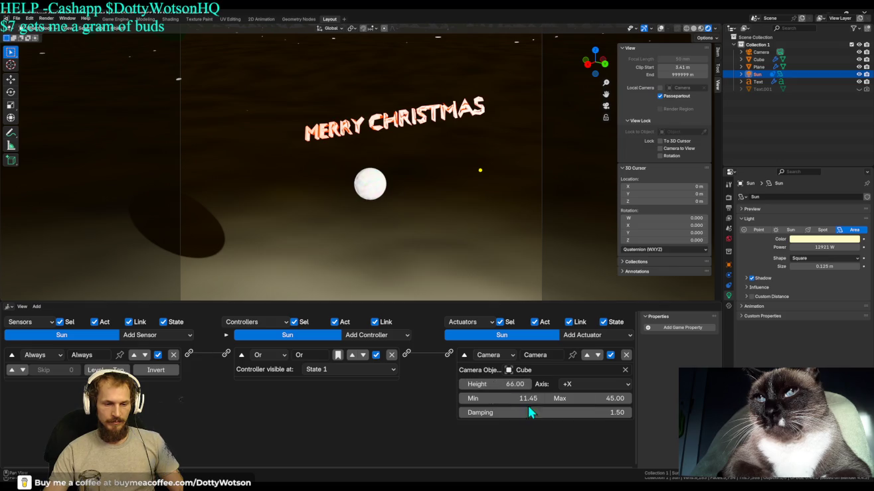
pyautogui.moveTo(524, 399); pyautogui.dragTo(529, 399)
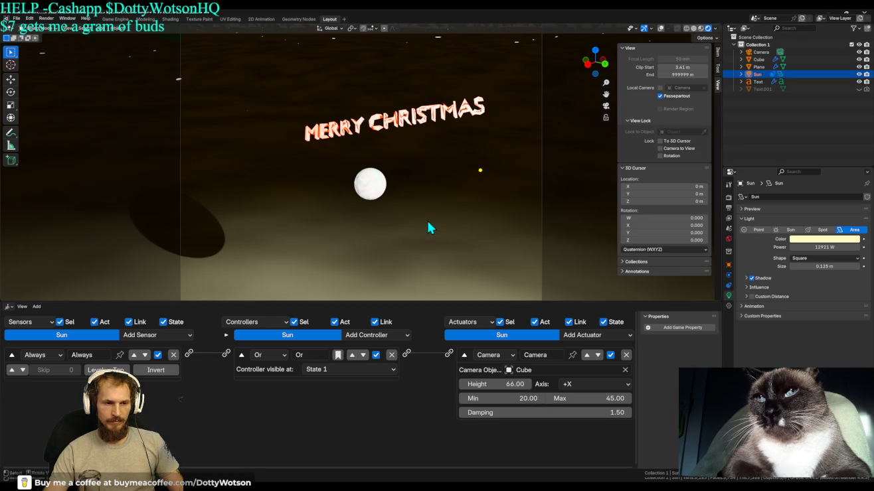
# Step: Test-play, then drag the camera follow height down to about 41.85 and test again
pyautogui.press('p')
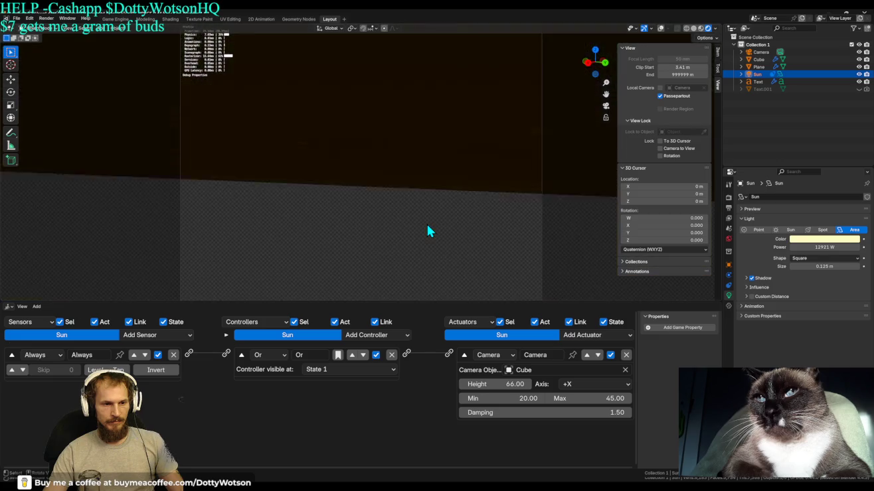
pyautogui.press('Escape')
pyautogui.moveTo(495, 383); pyautogui.dragTo(460, 384)
pyautogui.moveTo(521, 385); pyautogui.dragTo(520, 385)
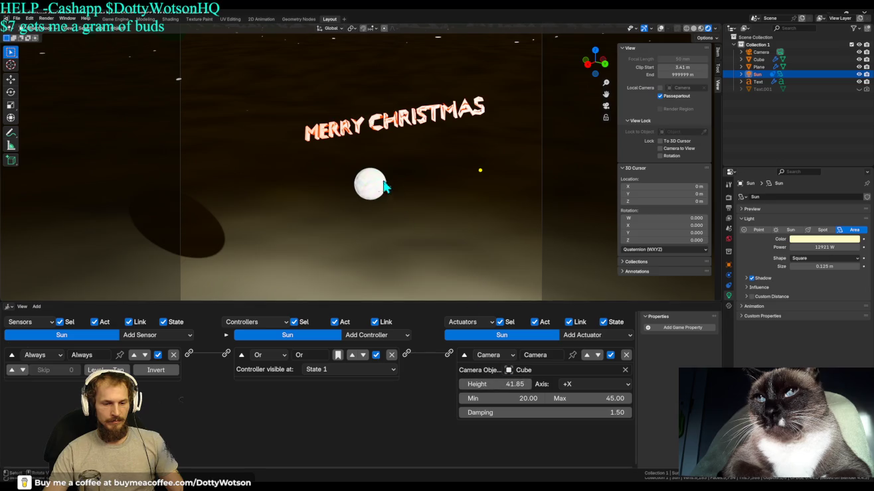
pyautogui.press('p')
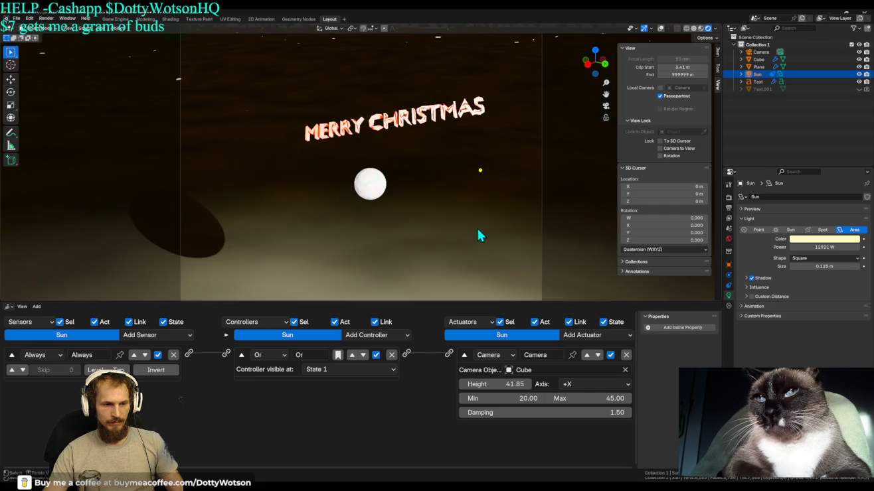
# Step: Set the Camera actuator damping to 0 and test-play the result
pyautogui.click(545, 413)
pyautogui.write('0')
pyautogui.press('Return')
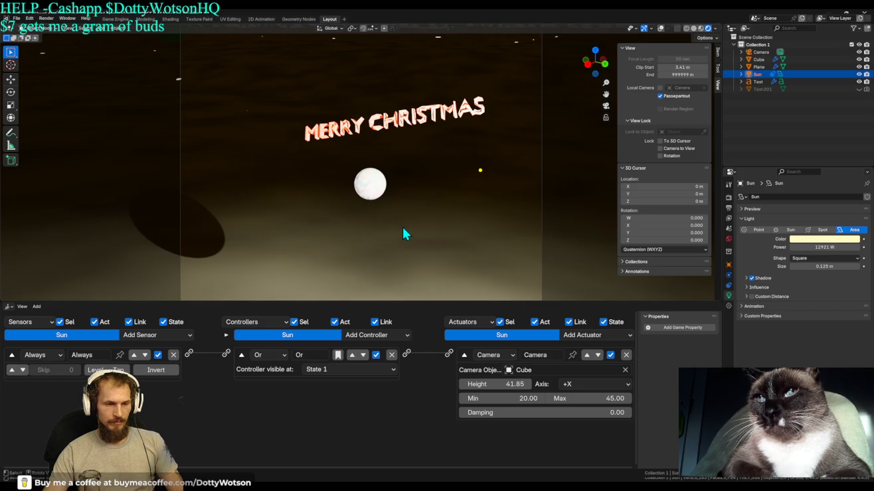
pyautogui.press('p')
pyautogui.press('Escape')
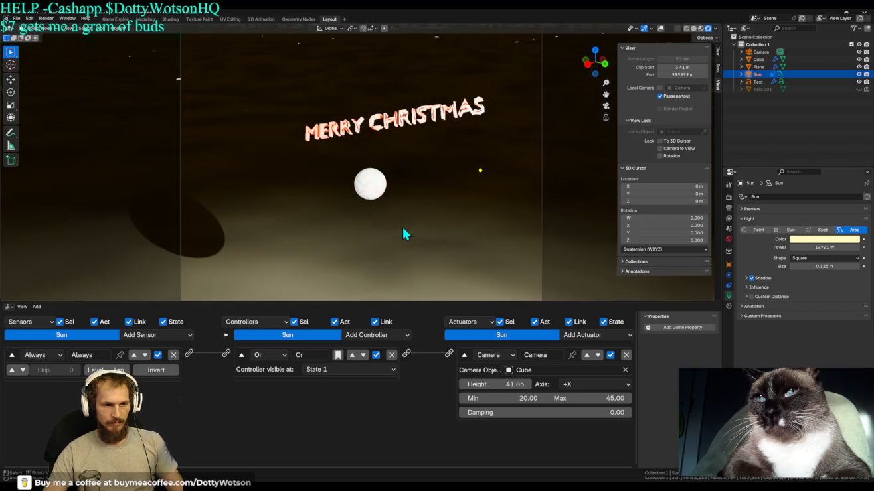
# Step: Set minimum distance 55, maximum 56 and height 55, then test-play the camera
pyautogui.click(515, 399)
pyautogui.write('55')
pyautogui.press('Return')
pyautogui.click(600, 400)
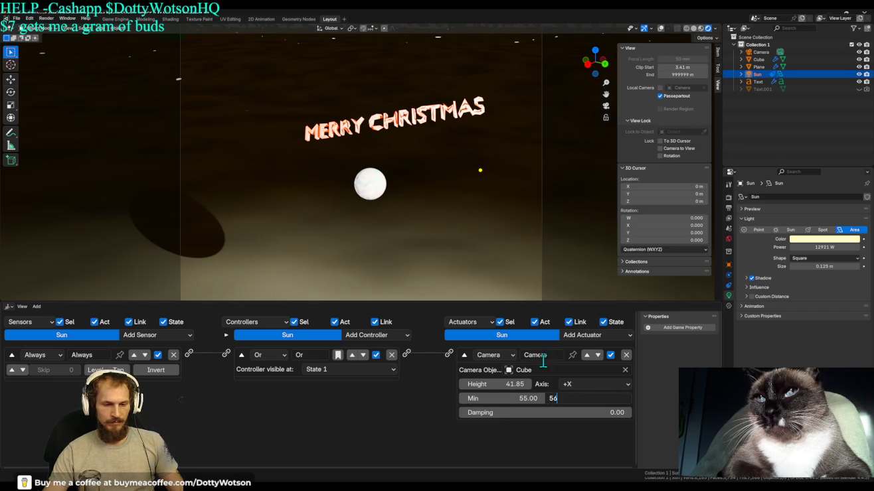
pyautogui.press('Return')
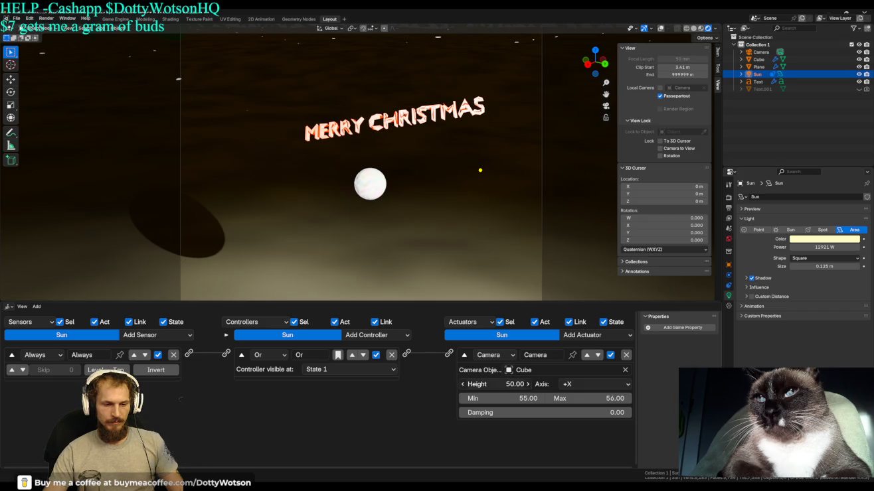
pyautogui.click(505, 383)
pyautogui.write('66')
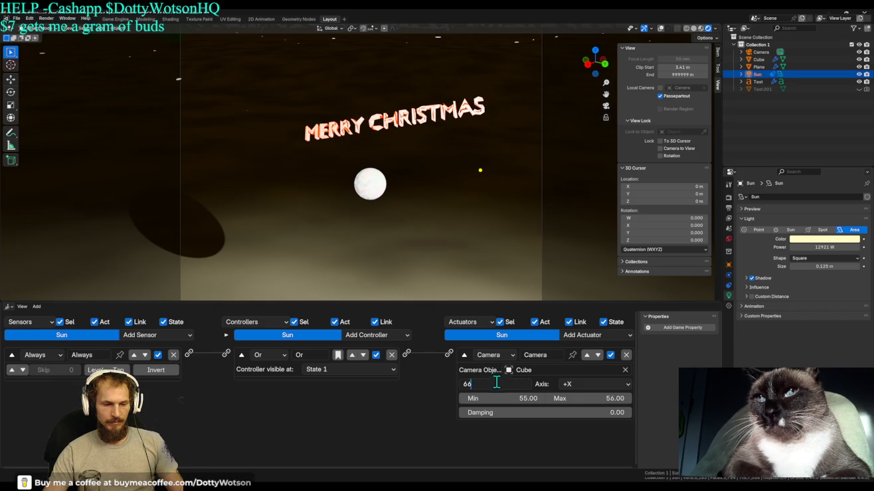
pyautogui.press('Return')
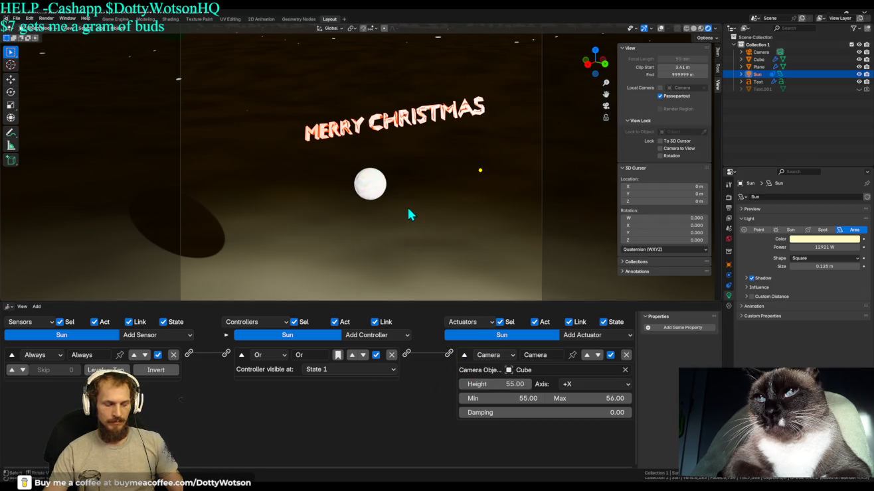
pyautogui.press('p')
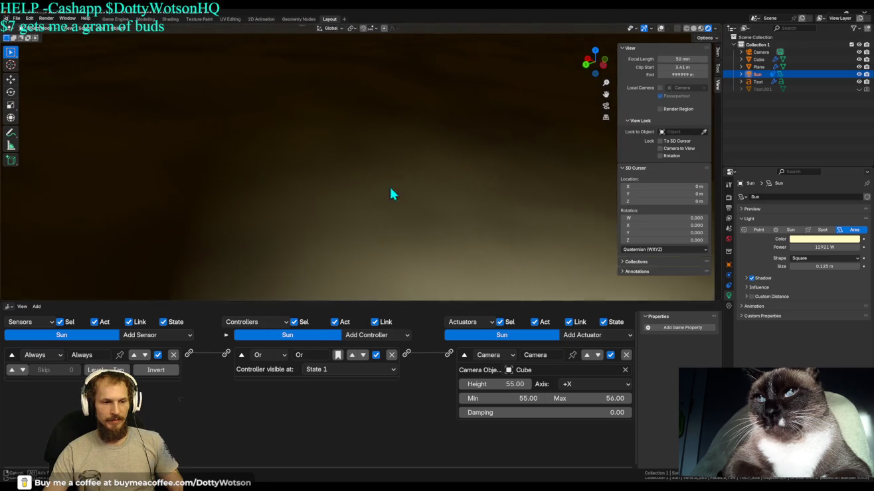
# Step: View the scene through the camera with Camera to View locked, then stop the game
pyautogui.click(605, 106)
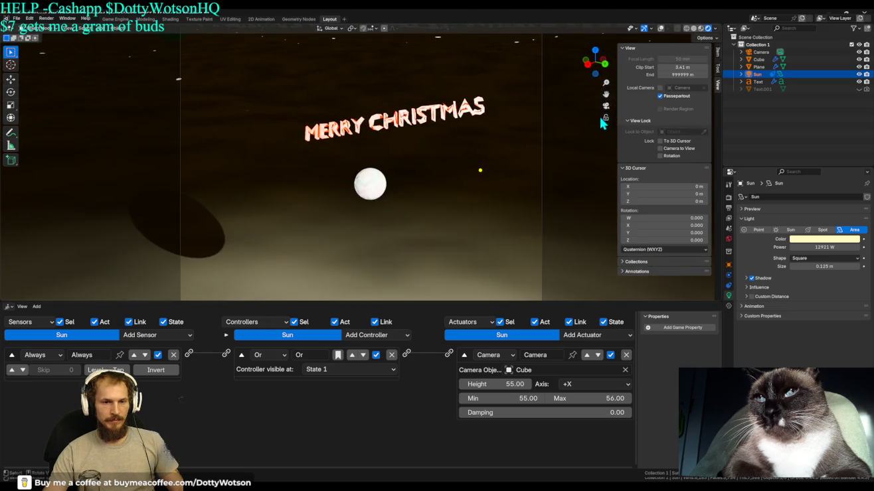
pyautogui.click(605, 117)
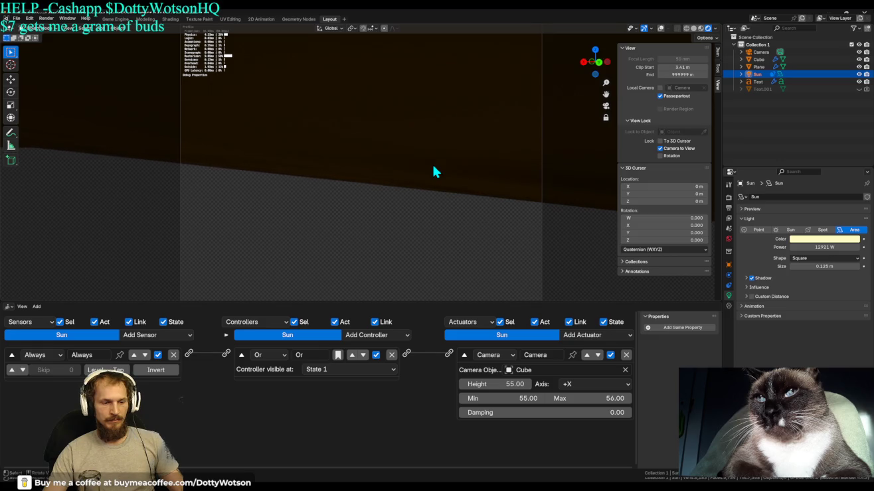
pyautogui.press('Escape')
pyautogui.scroll(-2, 526, 414)
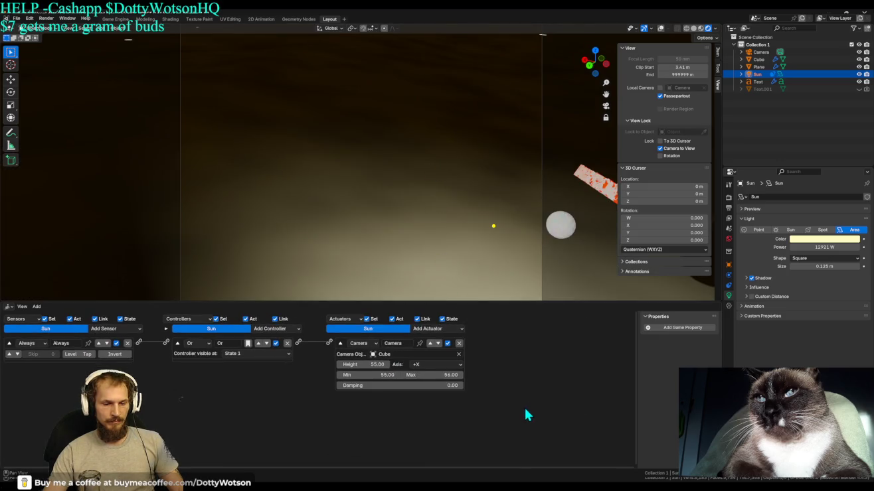
pyautogui.click(121, 328)
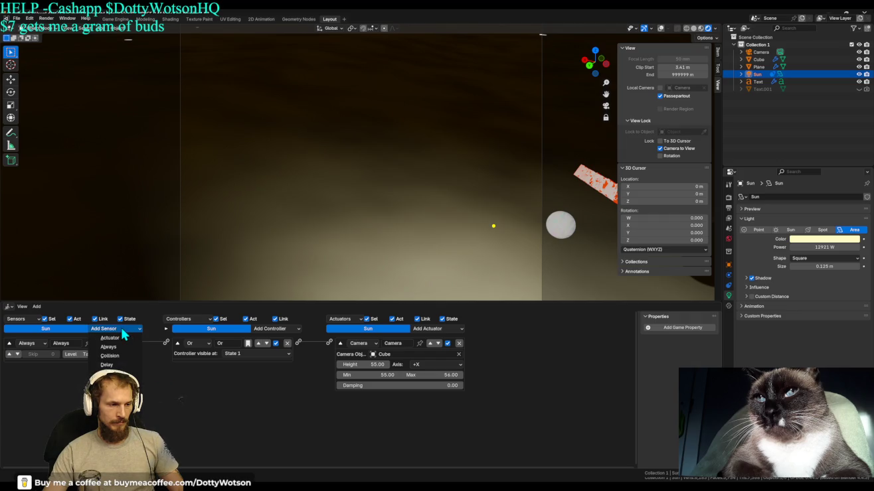
pyautogui.click(118, 358)
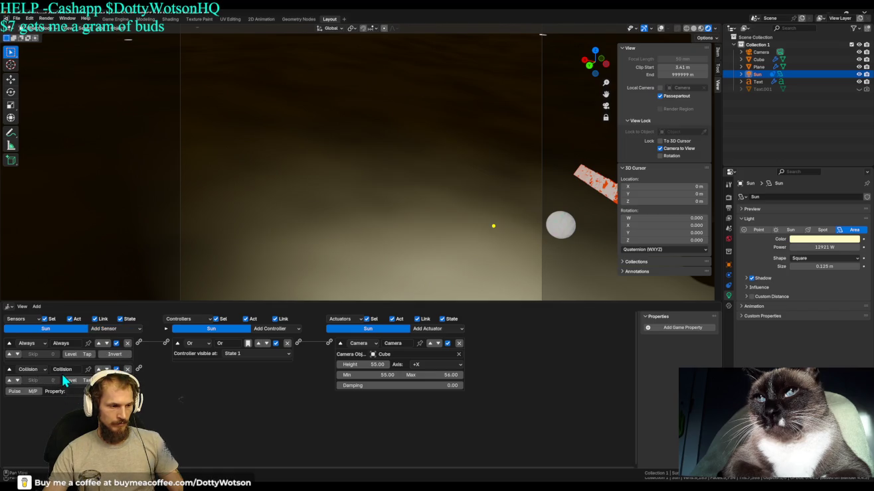
pyautogui.moveTo(138, 369)
pyautogui.mouseDown()
pyautogui.moveTo(319, 366)
pyautogui.moveTo(327, 344)
pyautogui.mouseUp()
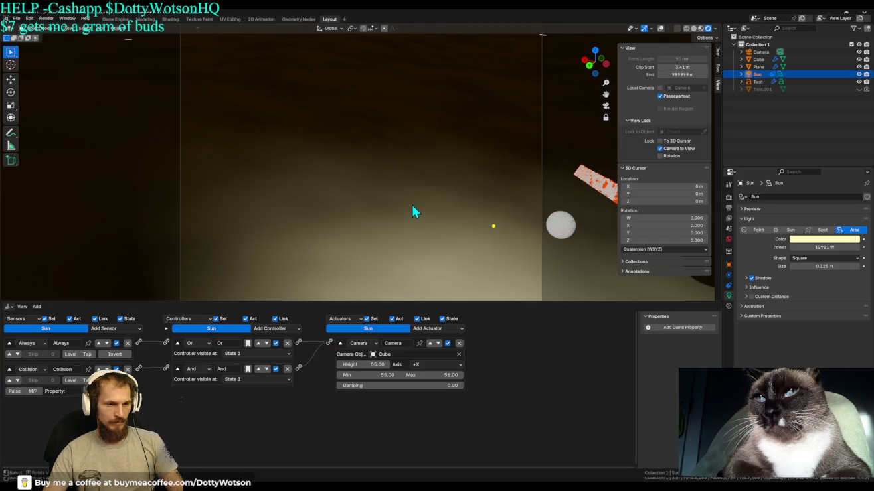
pyautogui.press('p')
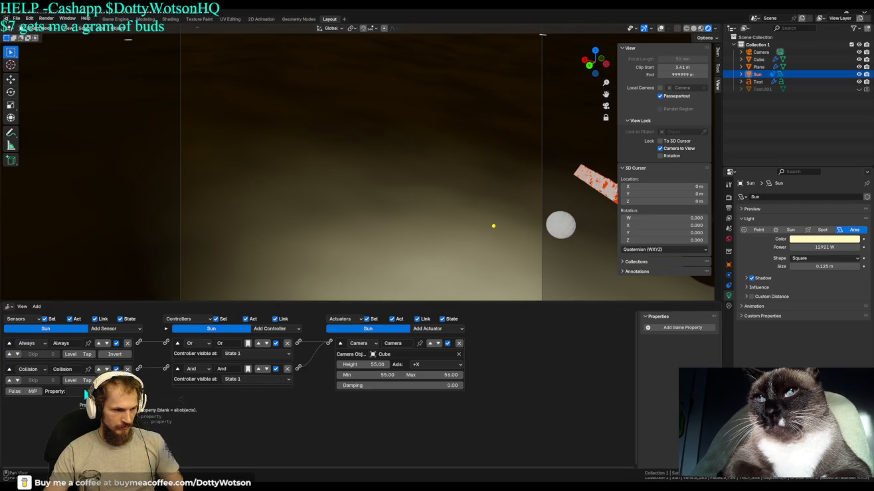
pyautogui.moveTo(331, 343)
pyautogui.mouseDown()
pyautogui.moveTo(313, 364)
pyautogui.moveTo(306, 356)
pyautogui.moveTo(314, 360)
pyautogui.mouseUp()
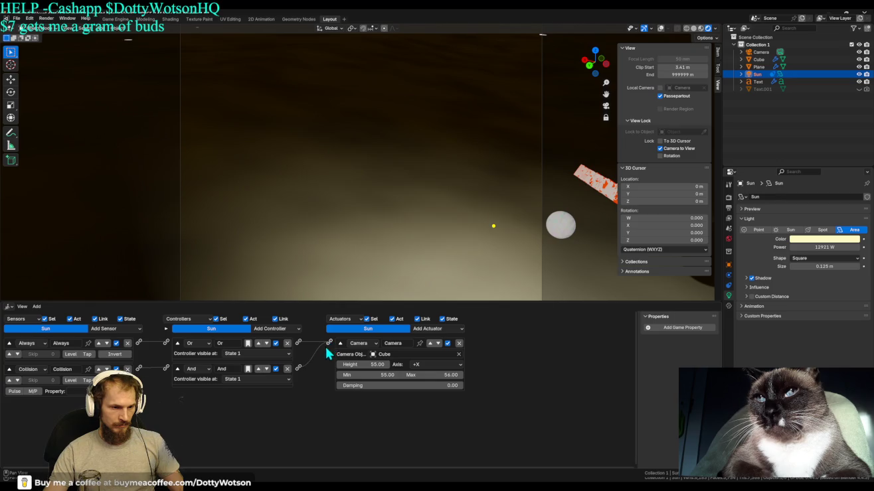
pyautogui.moveTo(321, 370)
pyautogui.mouseDown()
pyautogui.moveTo(304, 365)
pyautogui.moveTo(319, 370)
pyautogui.moveTo(309, 350)
pyautogui.mouseUp()
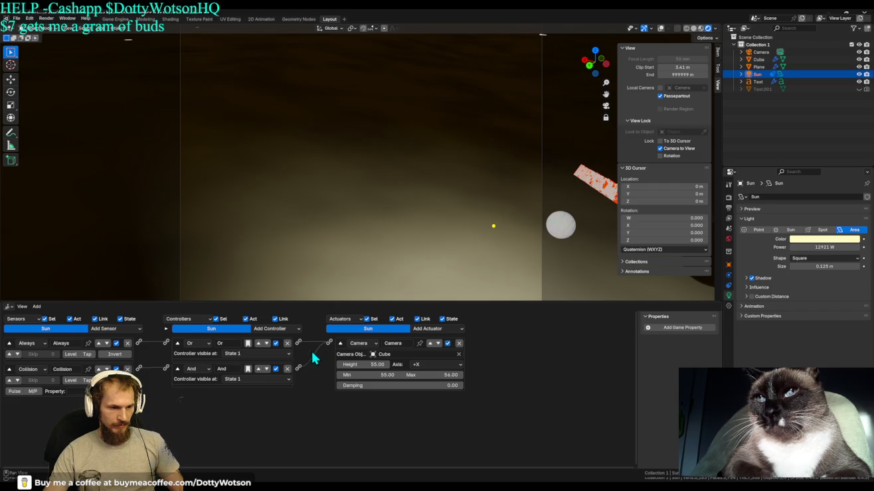
pyautogui.moveTo(326, 343); pyautogui.dragTo(329, 343)
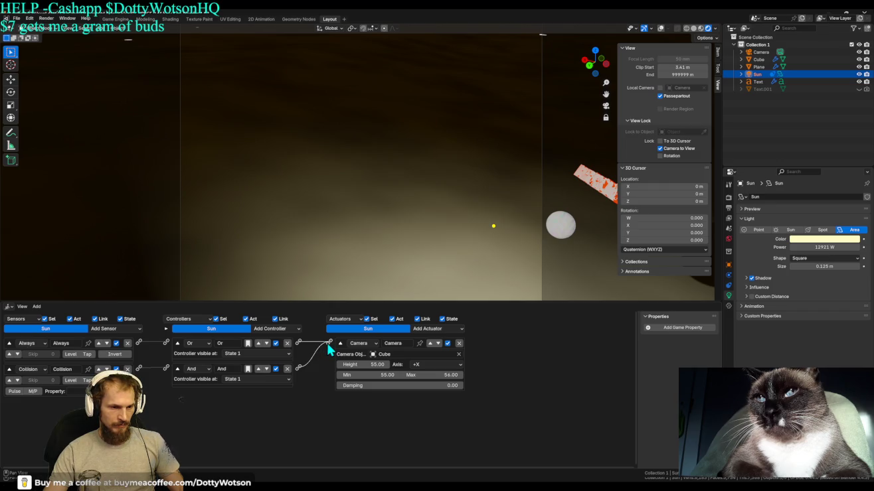
pyautogui.rightClick(330, 344)
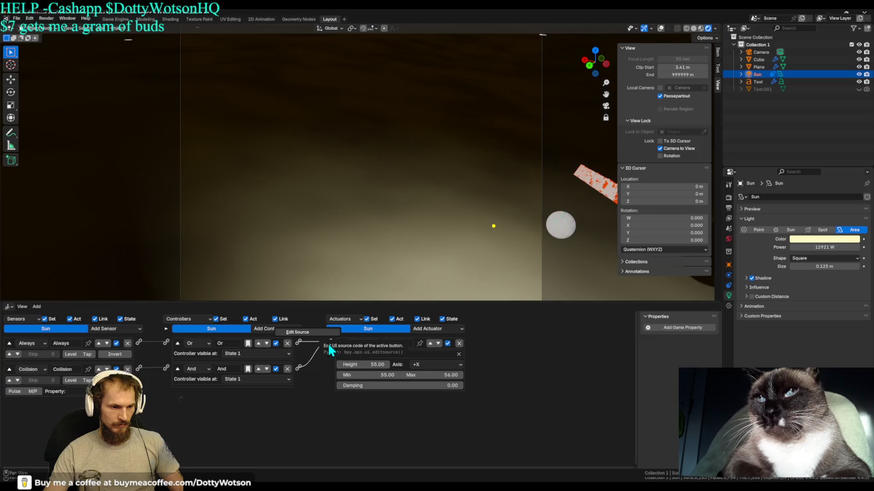
pyautogui.click(320, 332)
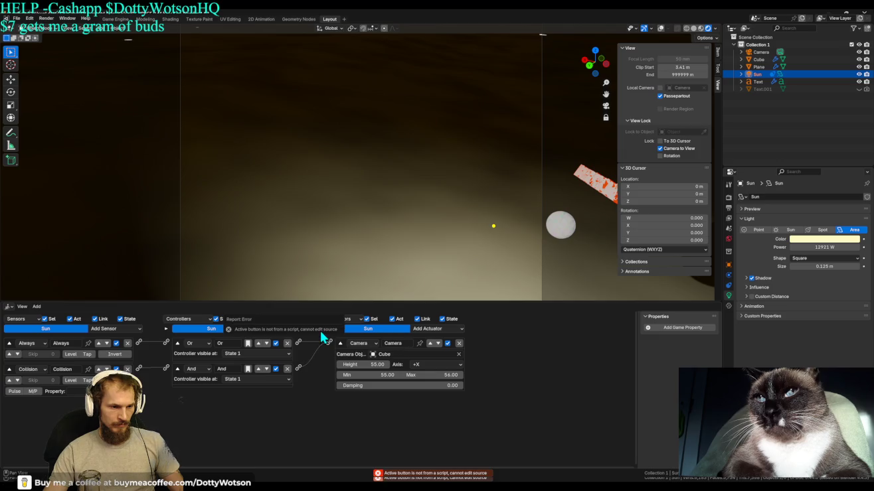
pyautogui.click(291, 369)
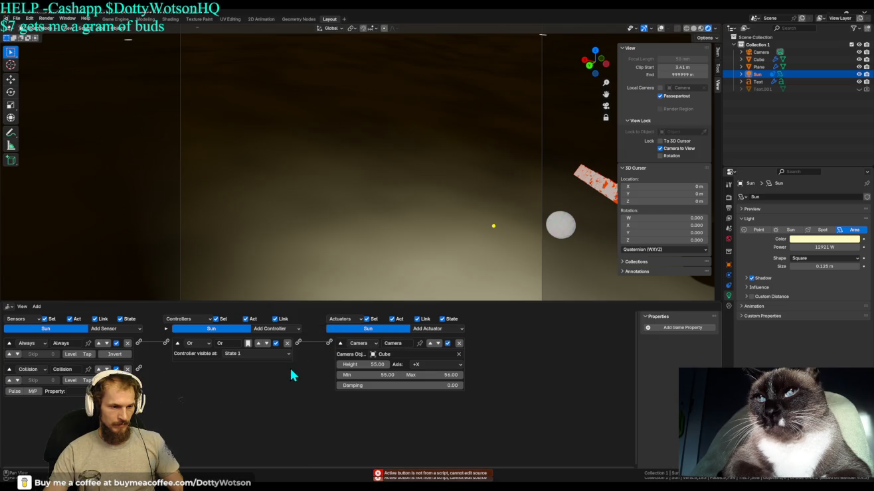
pyautogui.click(128, 369)
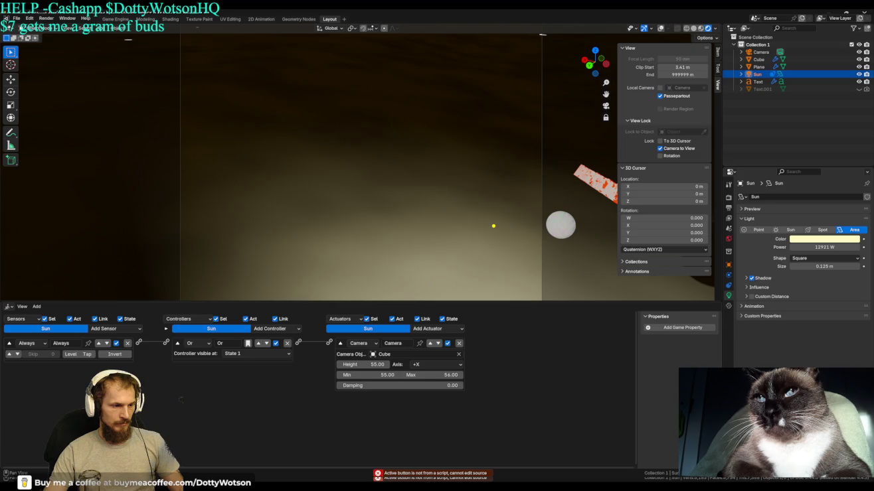
pyautogui.click(137, 329)
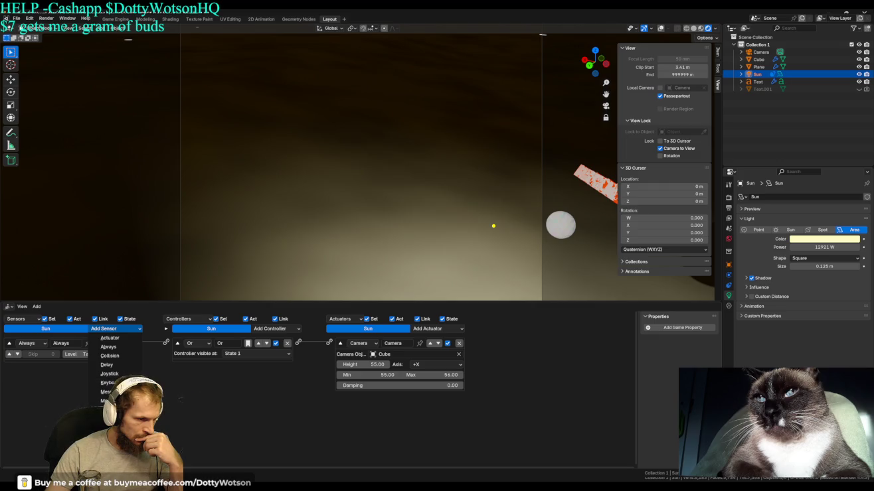
# Step: Add an Always.001 sensor to the Sun's logic bricks and browse the actuator types
pyautogui.click(124, 346)
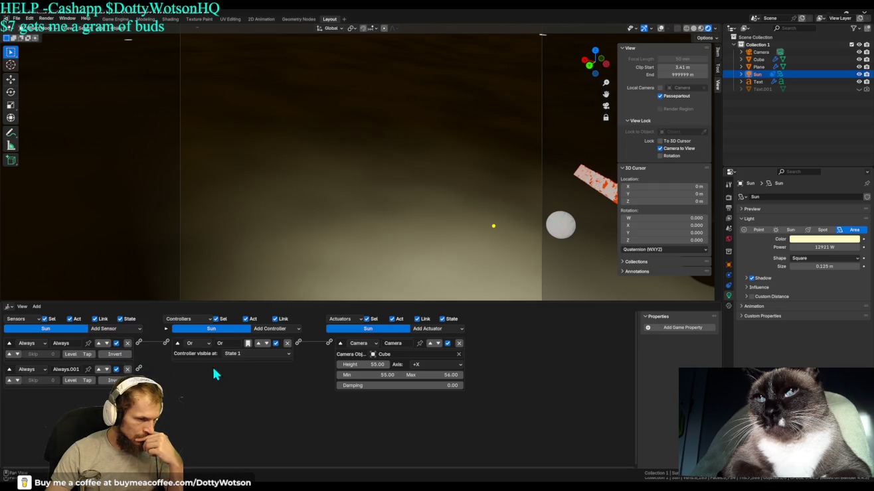
pyautogui.click(444, 328)
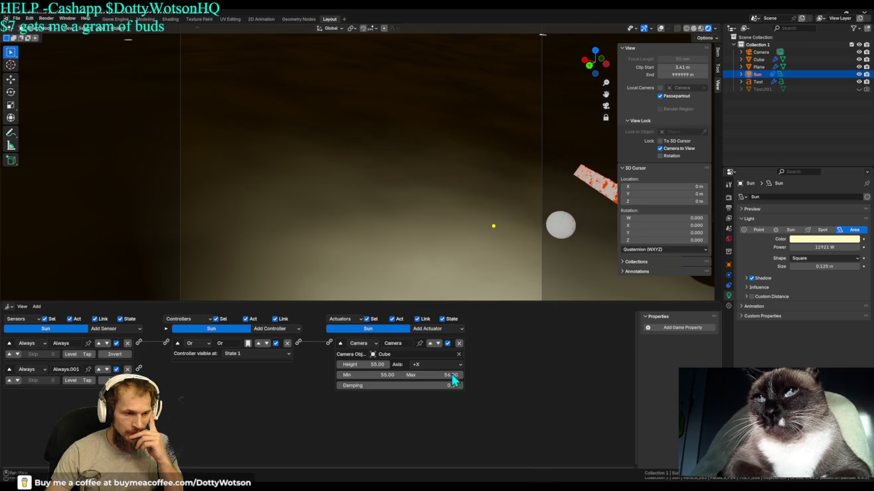
pyautogui.click(761, 52)
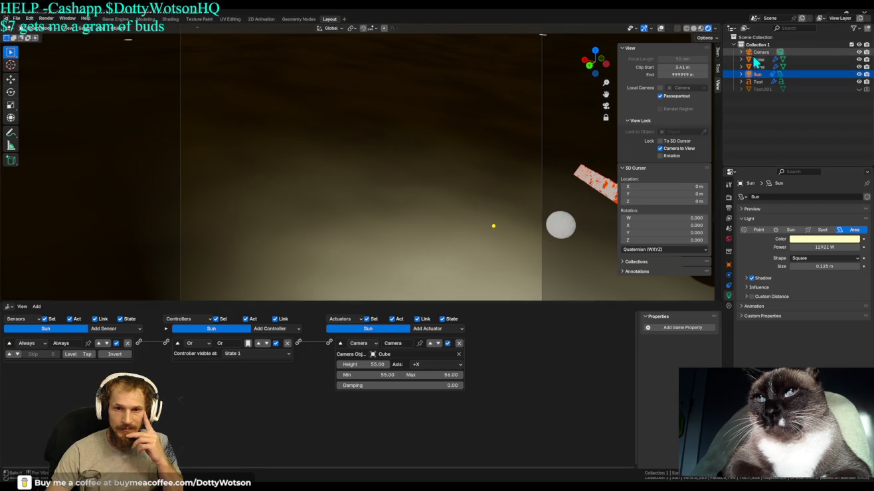
# Step: Make the Camera a Rigid Body in game physics, test-play it, and set friction to 0
pyautogui.moveTo(762, 53)
pyautogui.mouseDown()
pyautogui.moveTo(770, 125)
pyautogui.moveTo(763, 53)
pyautogui.mouseUp()
pyautogui.click(764, 56)
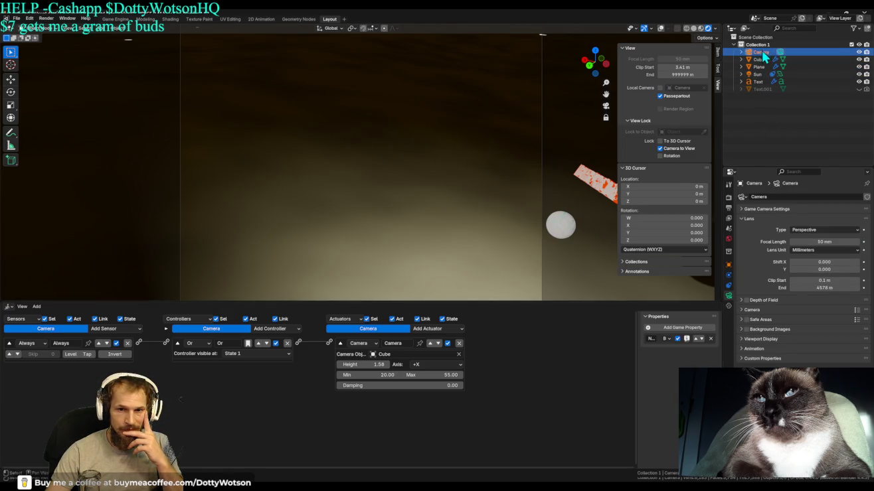
pyautogui.click(728, 275)
pyautogui.click(809, 245)
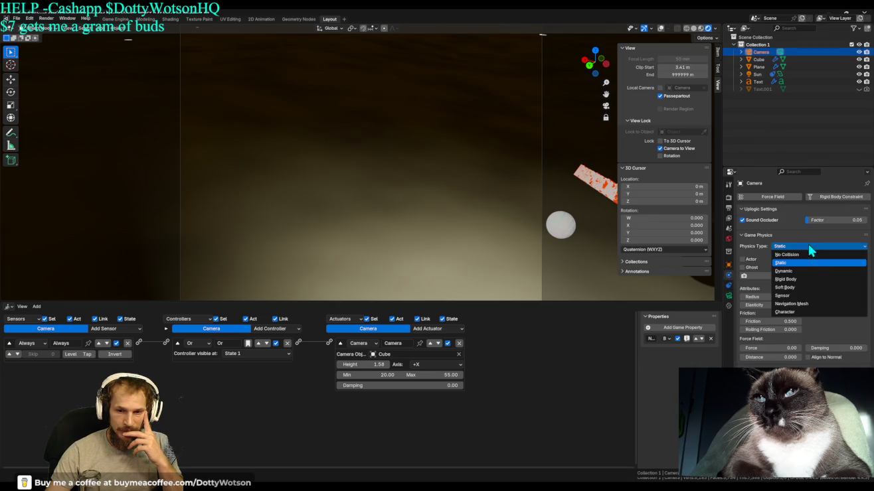
pyautogui.click(799, 278)
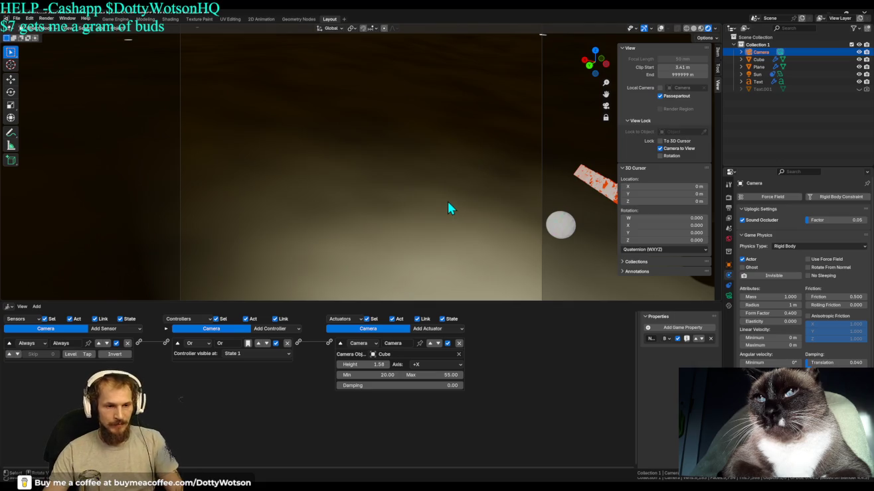
pyautogui.press('p')
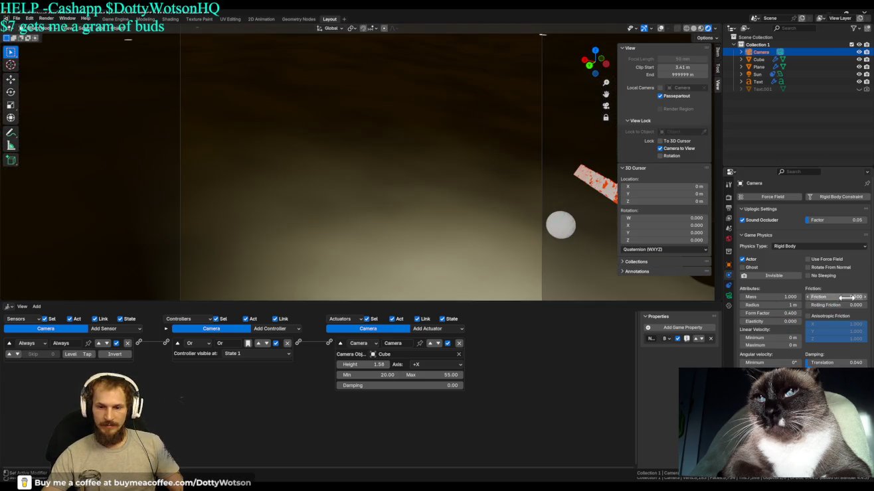
pyautogui.moveTo(835, 300); pyautogui.dragTo(751, 308)
pyautogui.click(767, 296)
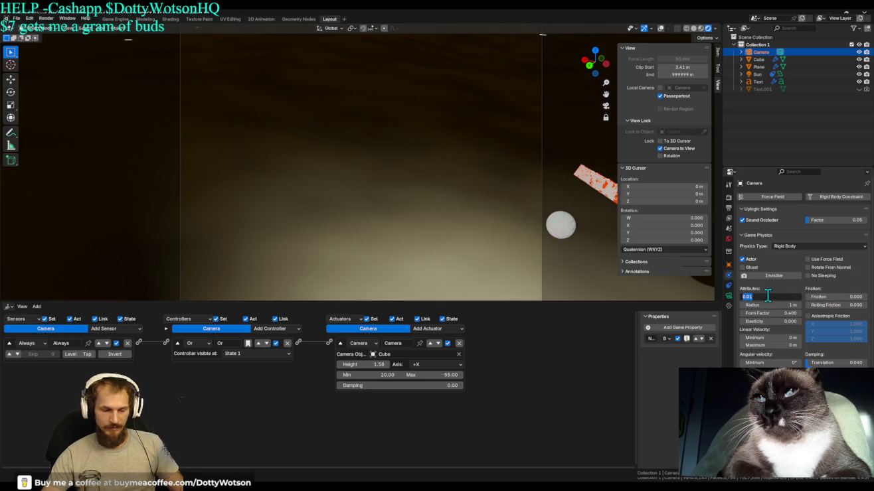
# Step: Set the camera's mass to 0.010 and collision radius to 1.9 m, then run the game
pyautogui.press('Return')
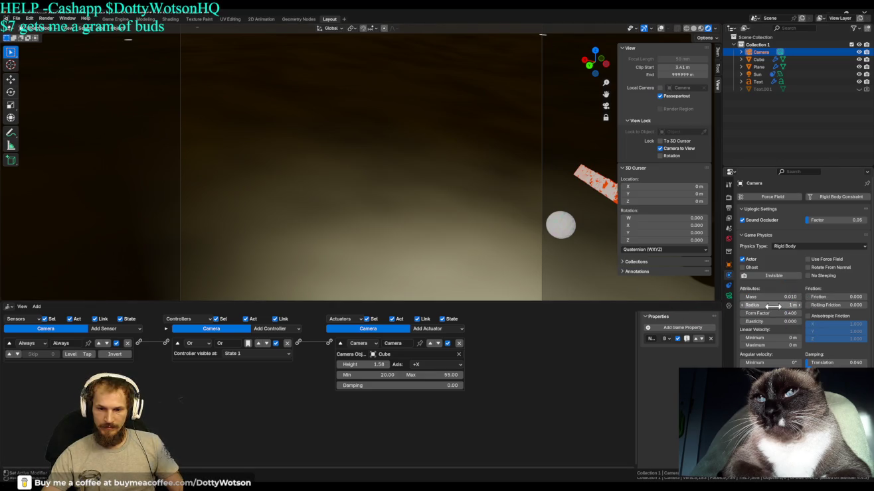
pyautogui.moveTo(773, 306); pyautogui.dragTo(784, 306)
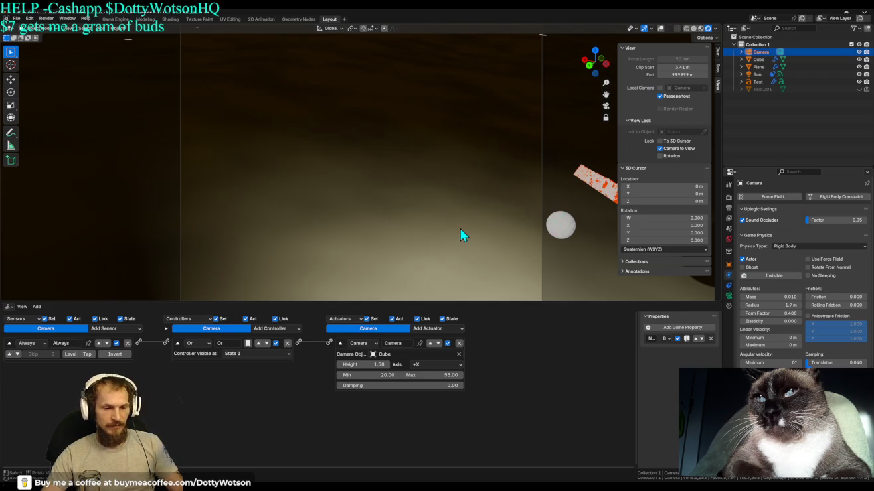
pyautogui.press('p')
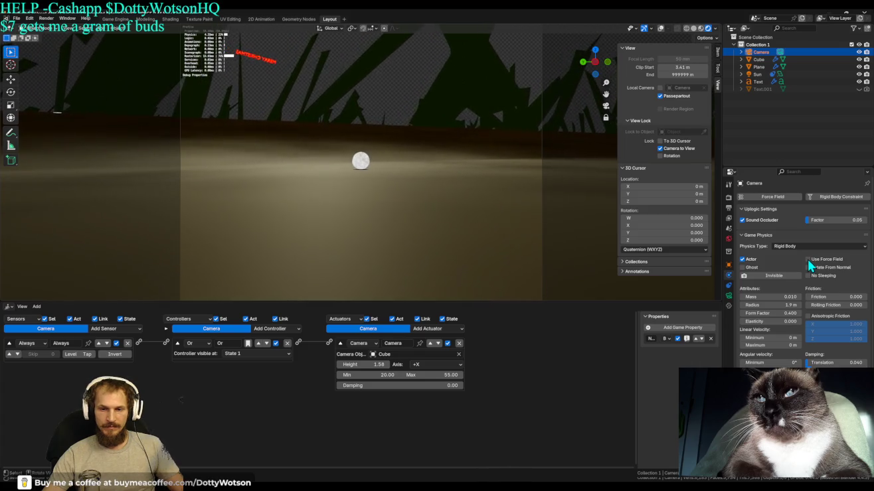
# Step: Turn on No Sleeping for the camera and set its collision radius to 5.23 m
pyautogui.press('Escape')
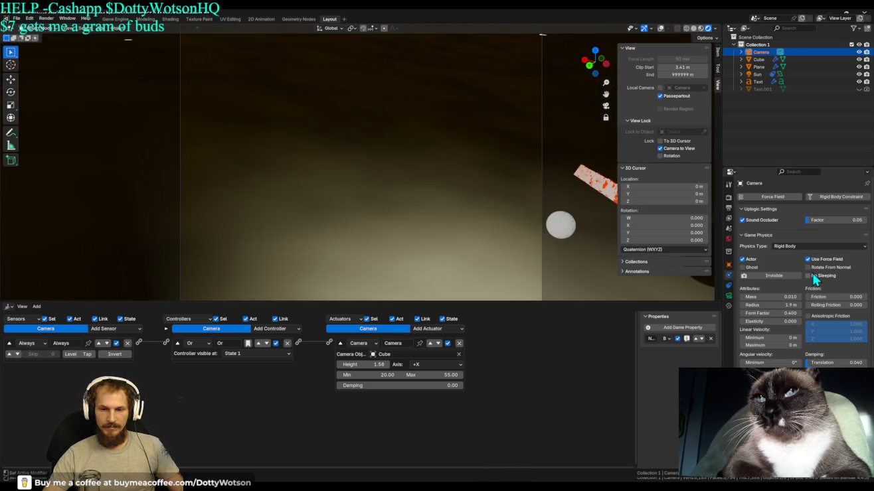
pyautogui.click(808, 276)
pyautogui.scroll(-1, 824, 314)
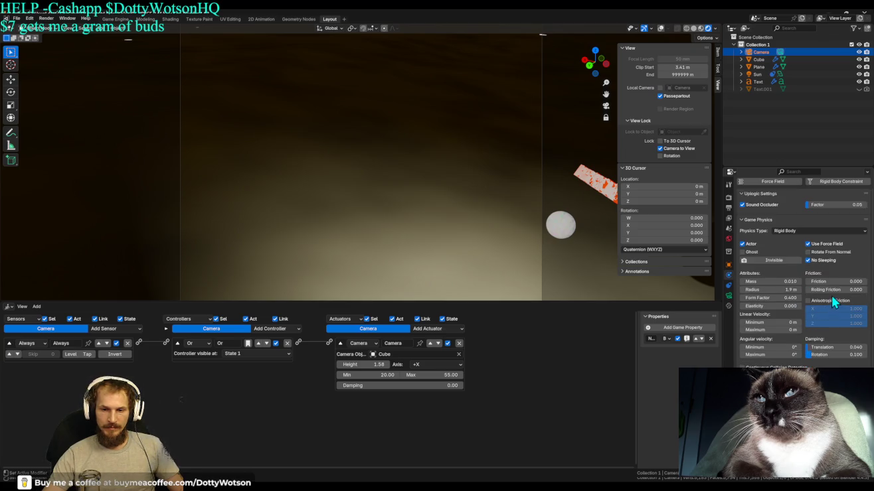
pyautogui.click(759, 289)
pyautogui.write('5.23')
pyautogui.press('Return')
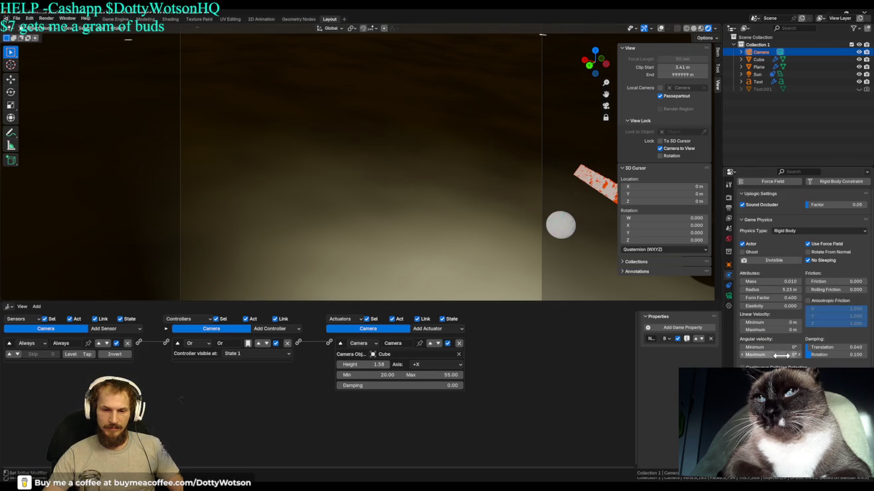
# Step: Check the collision shape options without changing them, then end the test run
pyautogui.scroll(-3, 788, 350)
pyautogui.scroll(-1, 791, 356)
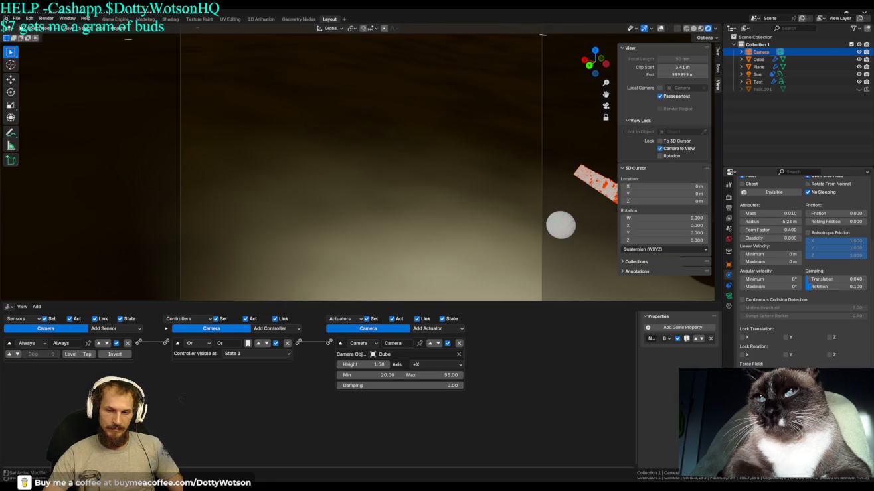
pyautogui.click(797, 374)
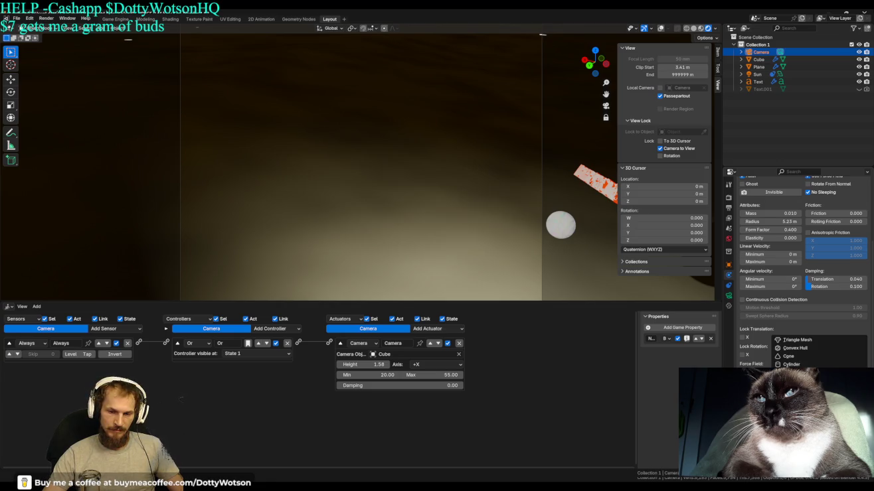
pyautogui.press('Escape')
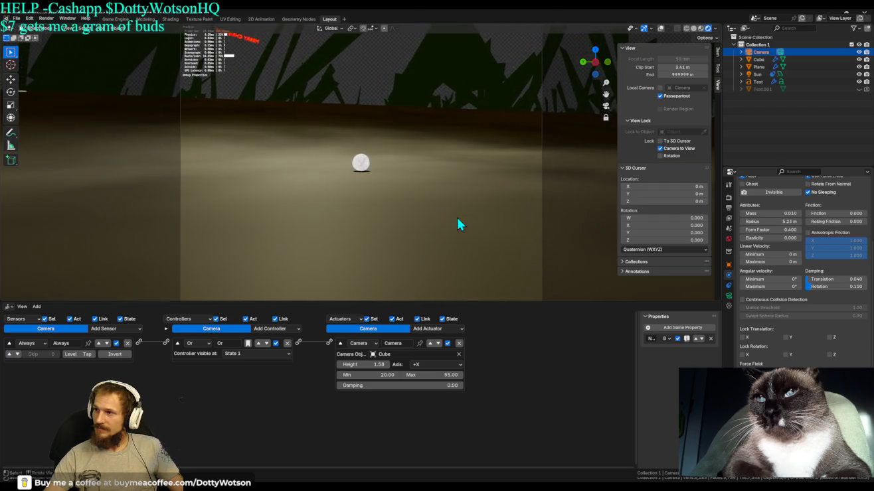
pyautogui.press('Escape')
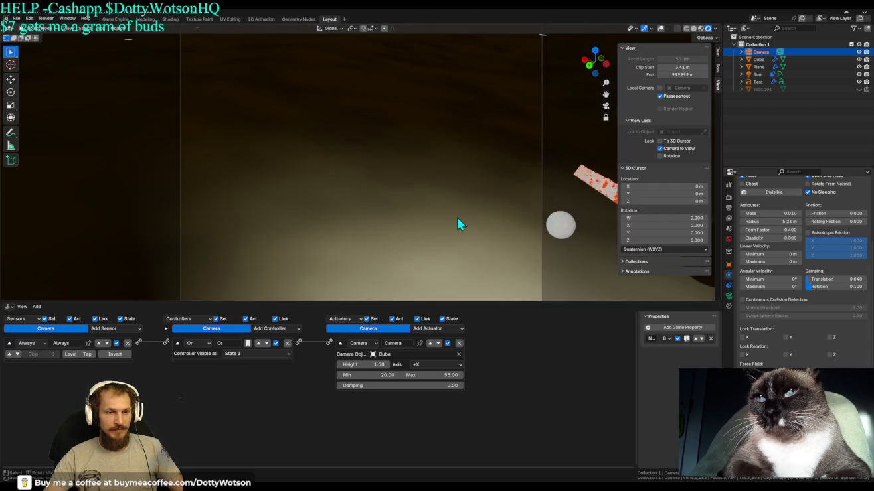
# Step: Orbit the locked camera view so MERRY CHRISTMAS sits just above the ball, then preview in game
pyautogui.moveTo(523, 219)
pyautogui.mouseDown()
pyautogui.moveTo(416, 193)
pyautogui.moveTo(285, 190)
pyautogui.moveTo(238, 168)
pyautogui.moveTo(399, 167)
pyautogui.moveTo(385, 167)
pyautogui.moveTo(417, 200)
pyautogui.moveTo(444, 203)
pyautogui.moveTo(468, 236)
pyautogui.moveTo(461, 240)
pyautogui.mouseUp()
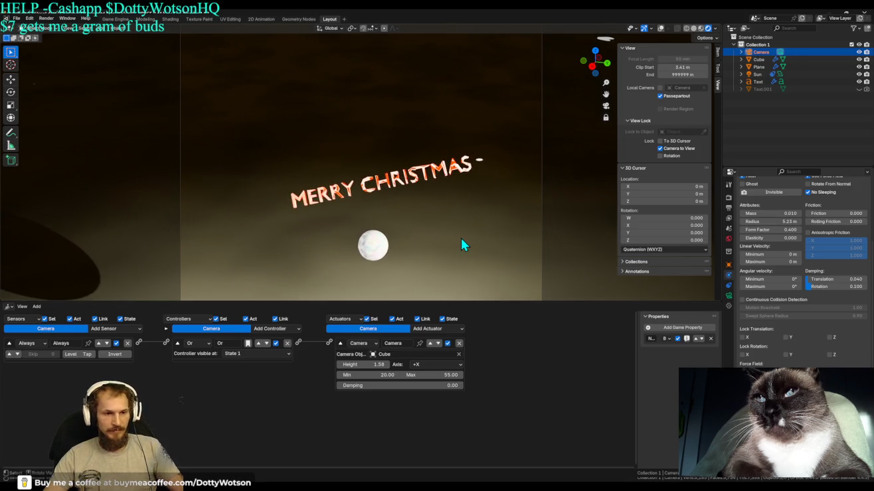
pyautogui.press('p')
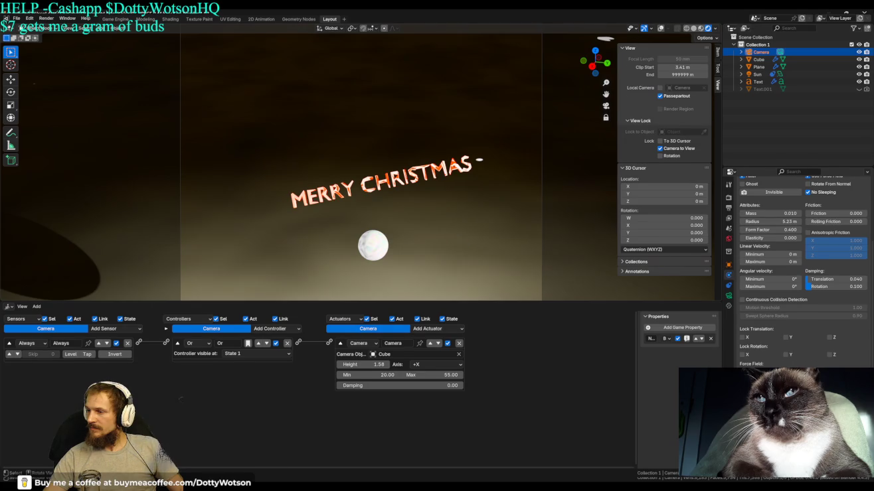
pyautogui.press('p')
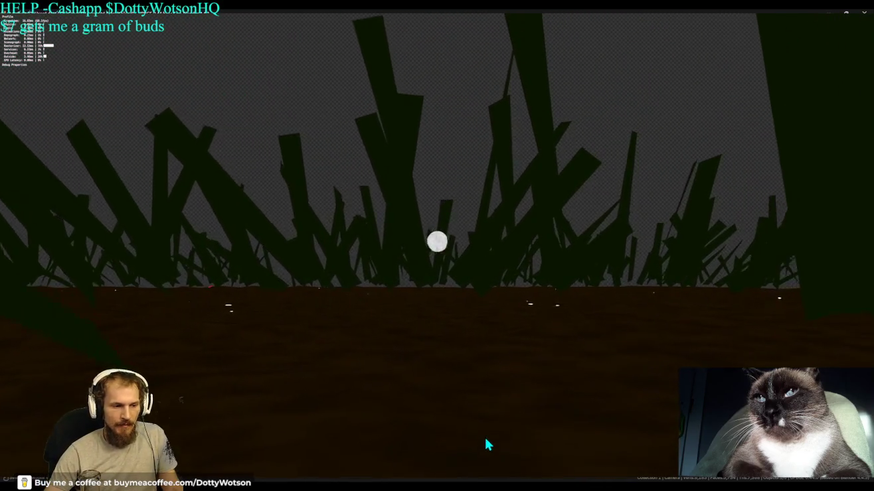
pyautogui.press('Escape')
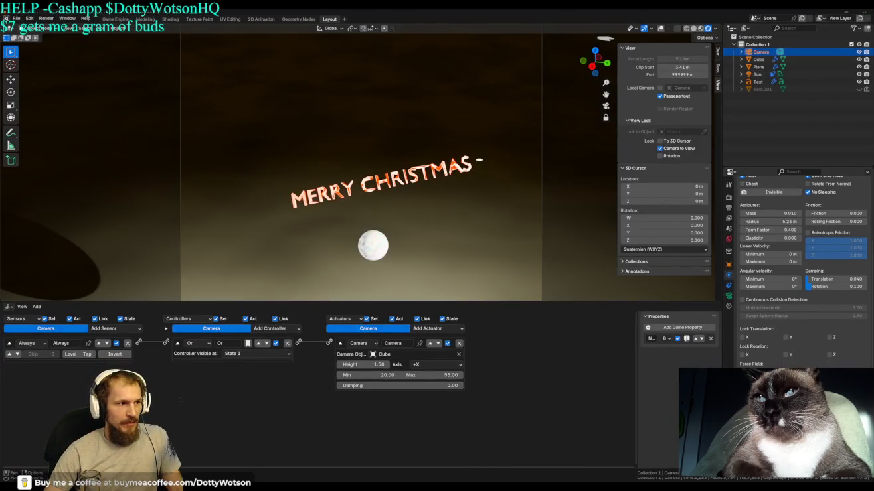
# Step: Save the project as default.blend and switch to the Game Engine workspace
pyautogui.click(16, 18)
pyautogui.click(27, 67)
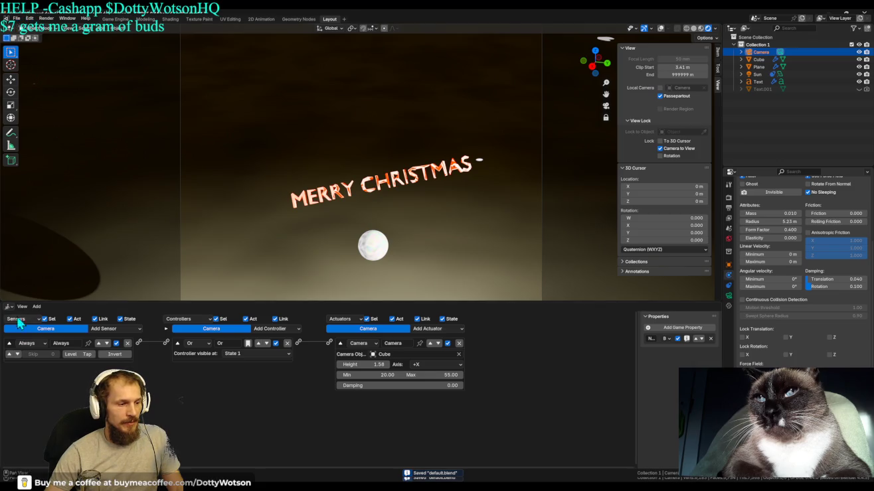
pyautogui.click(113, 19)
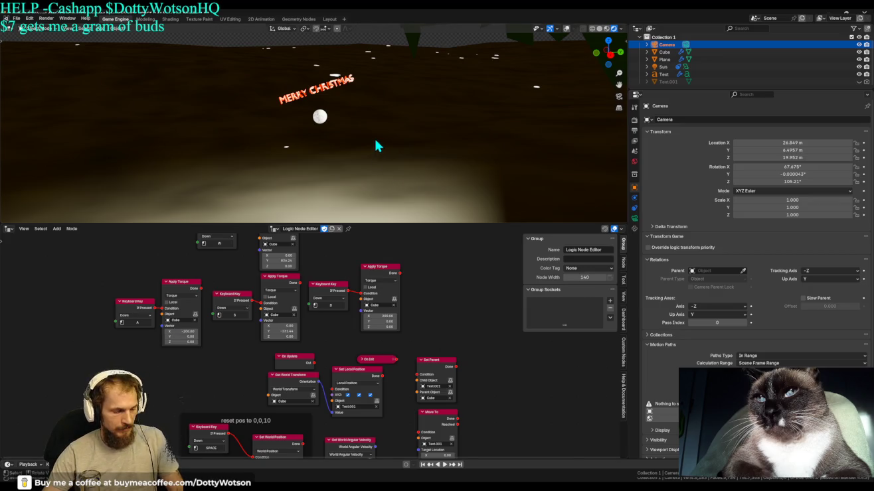
pyautogui.press('p')
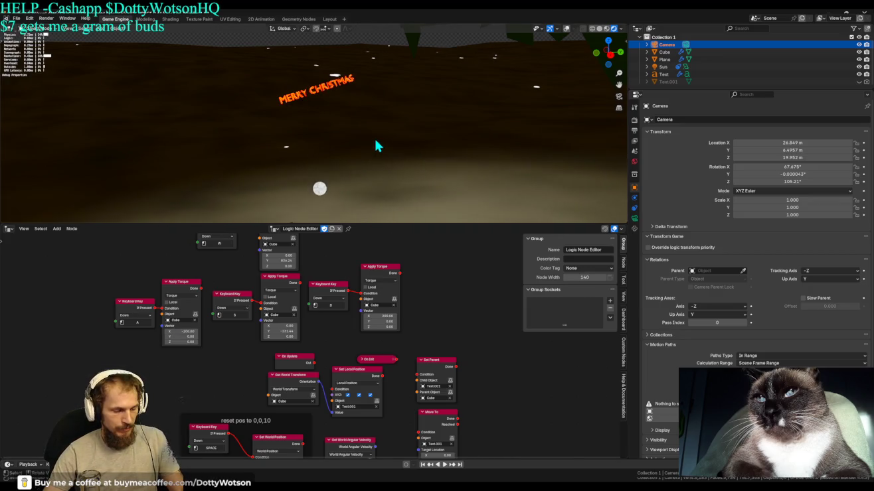
pyautogui.press('Escape')
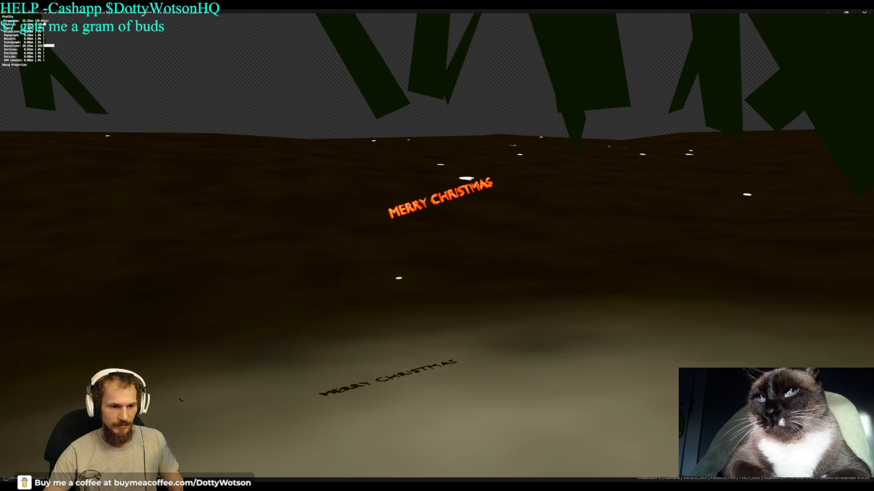
pyautogui.press('Escape')
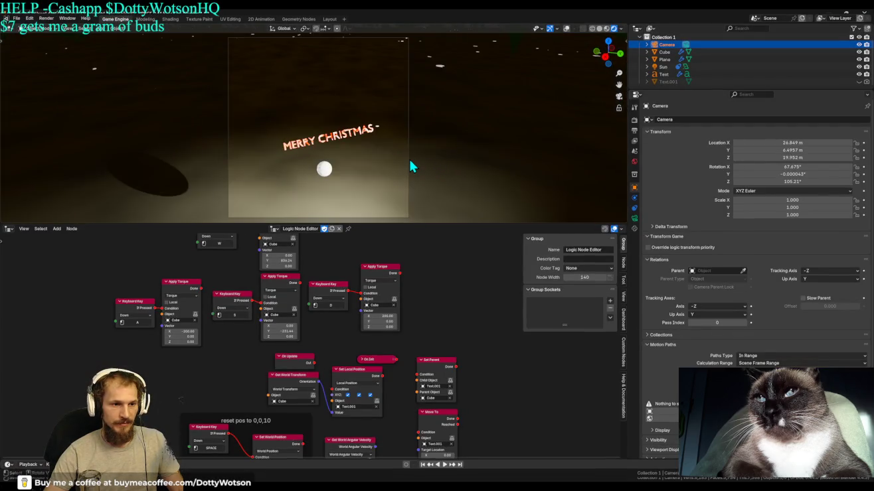
pyautogui.click(635, 219)
pyautogui.moveTo(793, 164); pyautogui.dragTo(850, 164)
pyautogui.scroll(-2, 485, 146)
pyautogui.scroll(3, 477, 156)
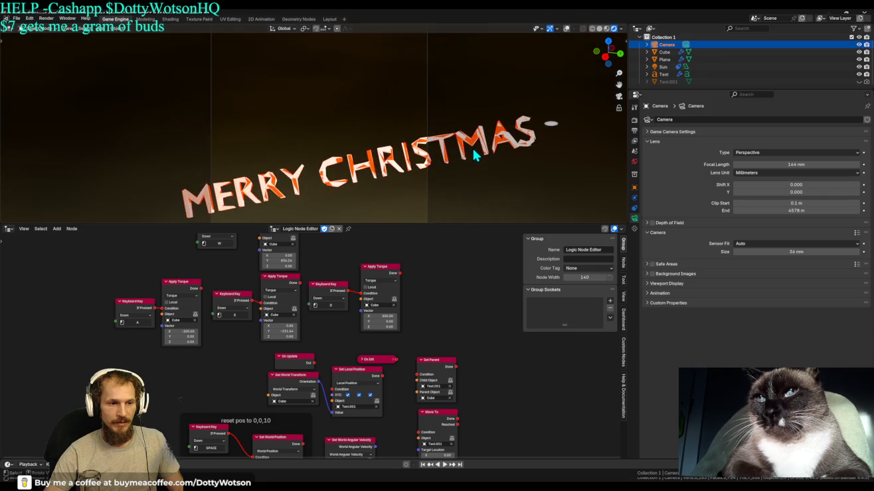
pyautogui.scroll(-5, 593, 134)
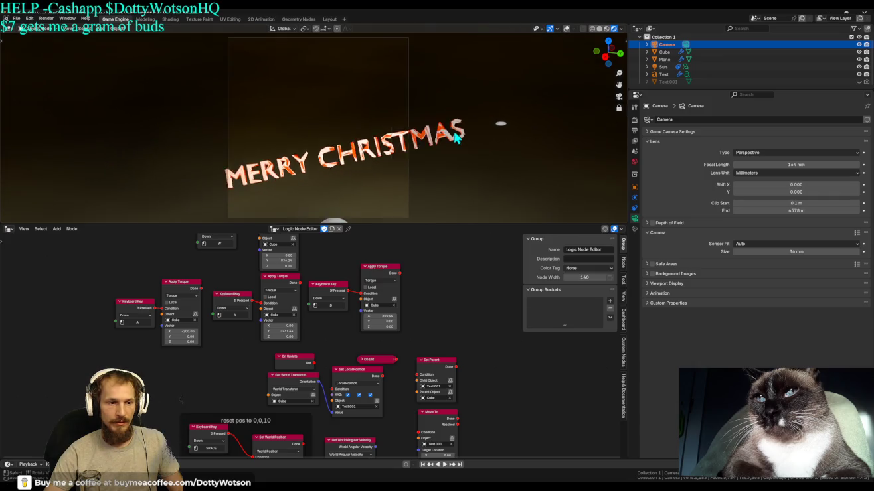
pyautogui.moveTo(618, 73); pyautogui.dragTo(618, 75)
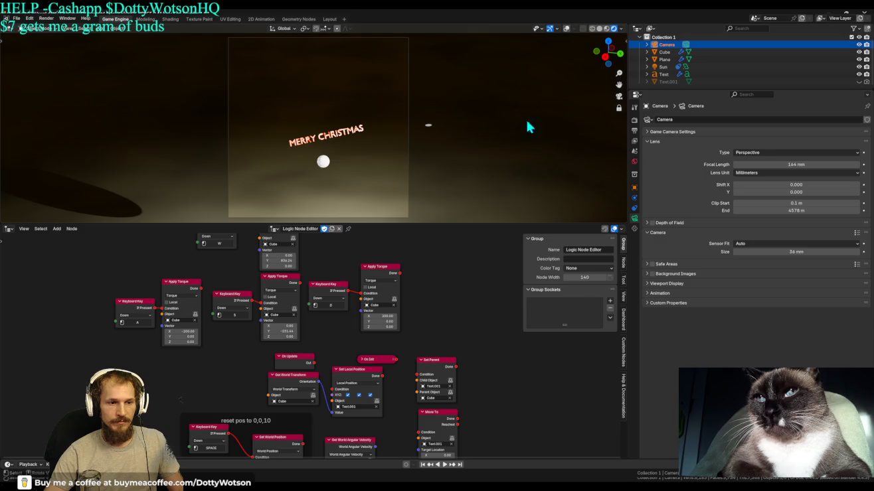
pyautogui.press('p')
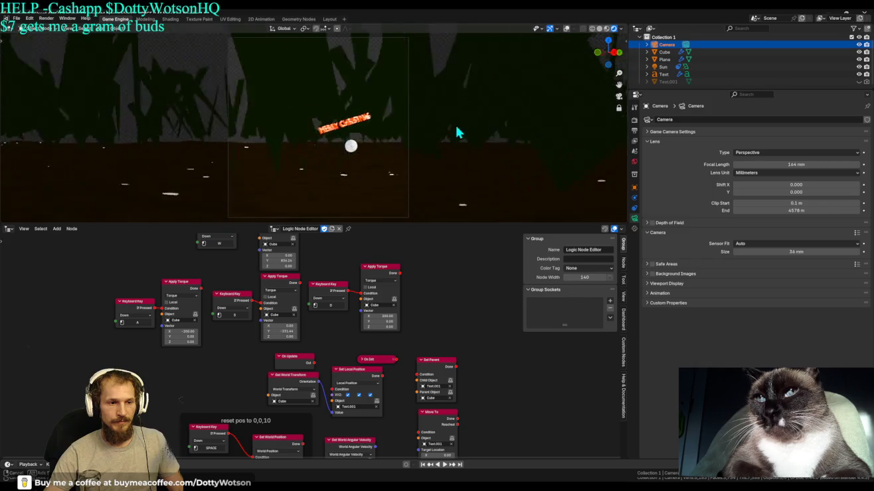
pyautogui.moveTo(797, 164); pyautogui.dragTo(837, 164)
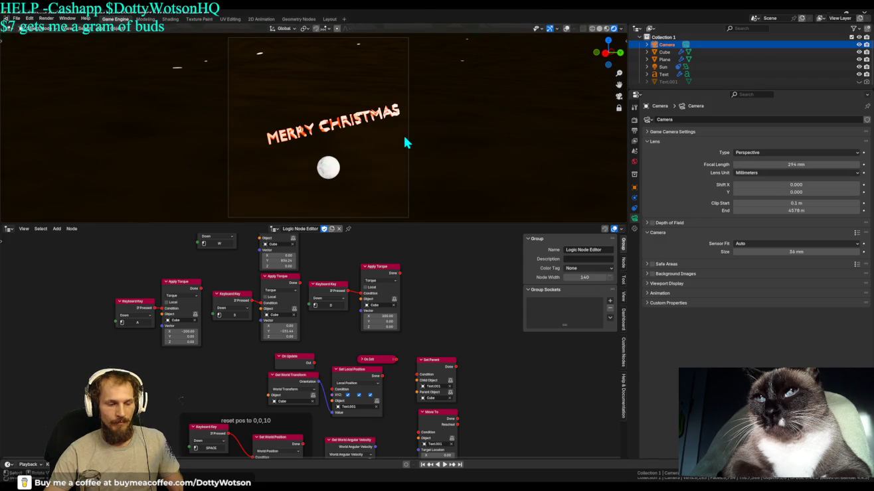
pyautogui.press('p')
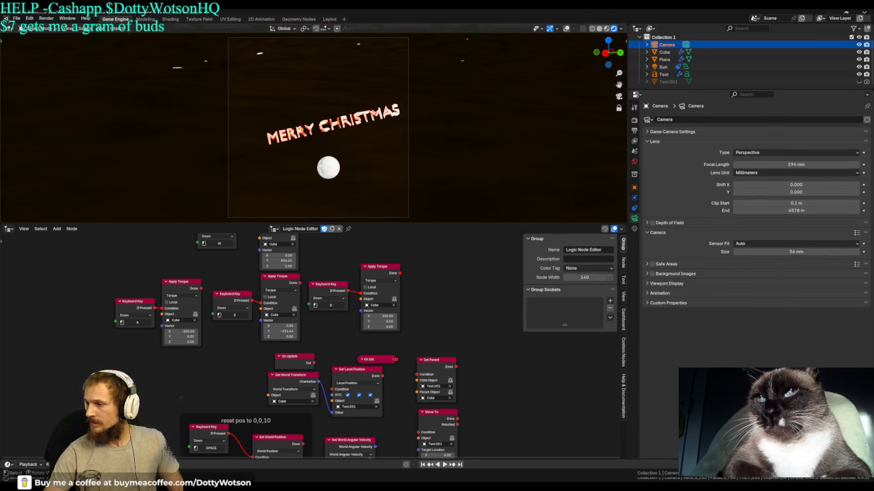
pyautogui.press('p')
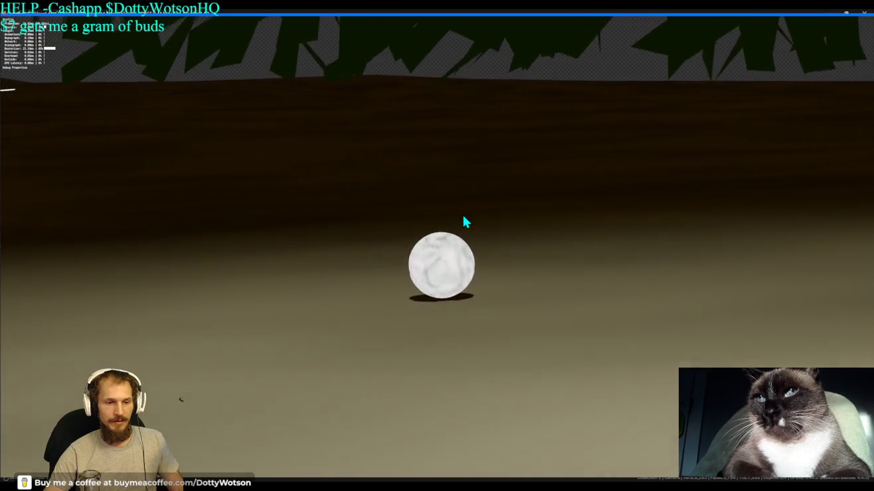
pyautogui.press('space')
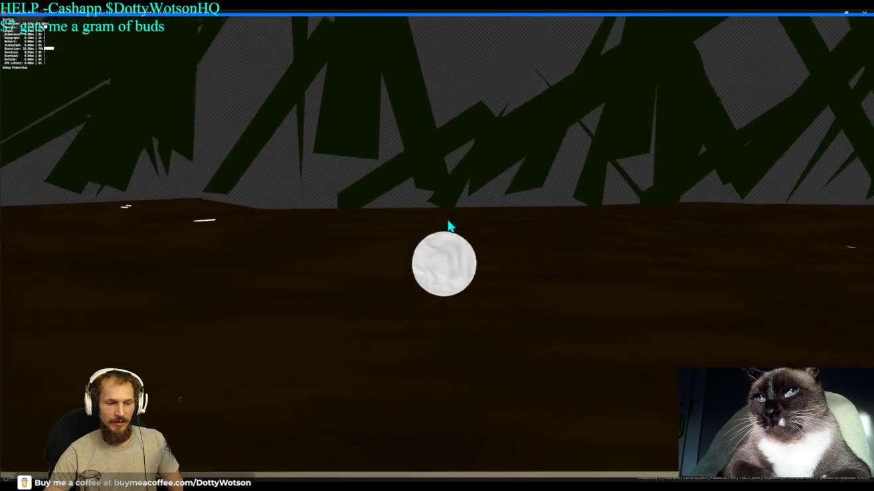
pyautogui.press('space')
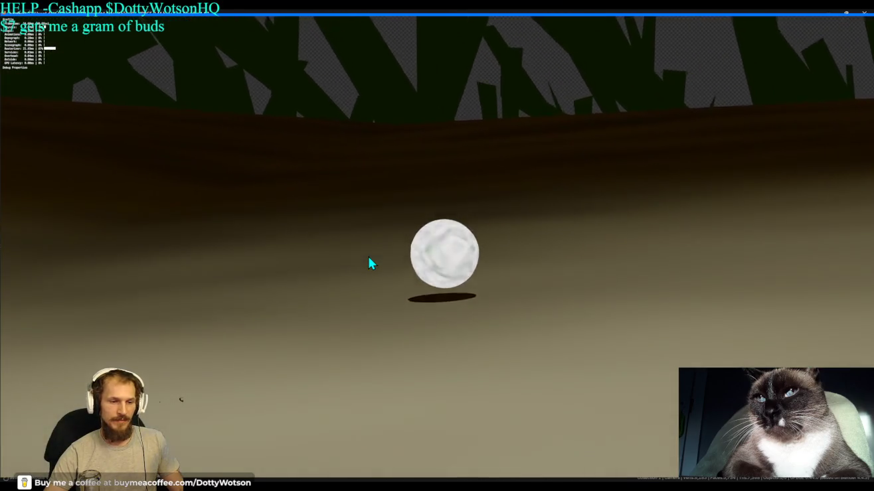
pyautogui.press('Escape')
# Step: Drop the camera focal length to about 113 mm and test-play the wider shot
pyautogui.moveTo(797, 163); pyautogui.dragTo(737, 164)
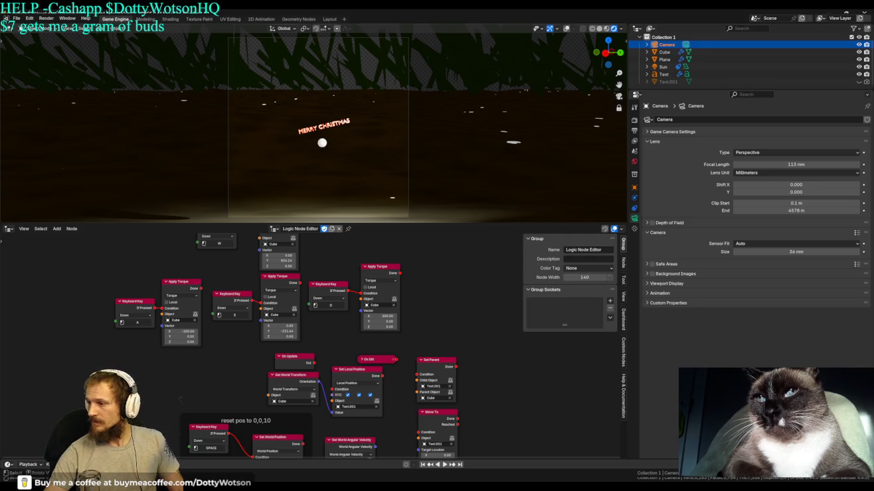
pyautogui.press('p')
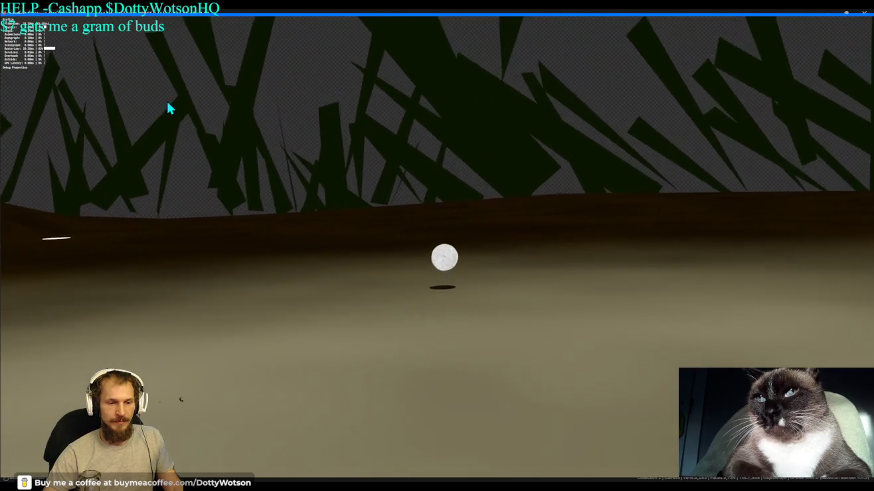
pyautogui.press('Escape')
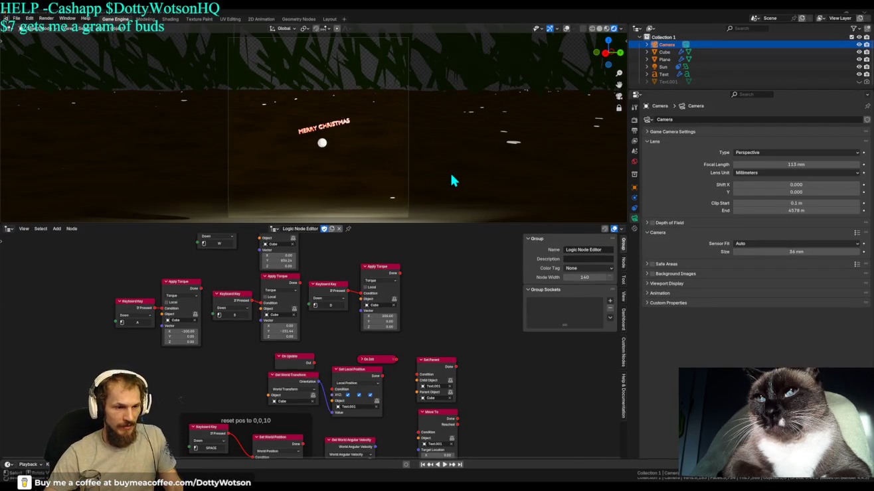
pyautogui.click(360, 176)
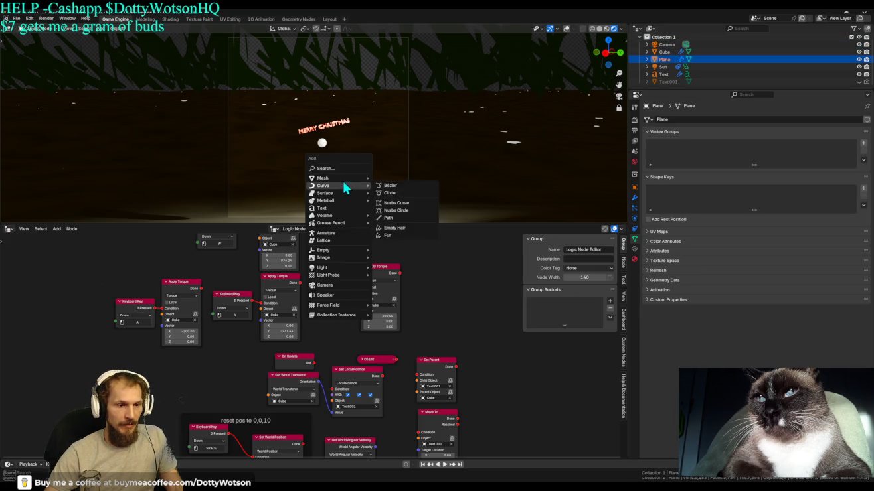
# Step: Add a cube obstacle, duplicate copies around the ground up to Cube.005, and start the game
pyautogui.moveTo(340, 178)
pyautogui.click(390, 186)
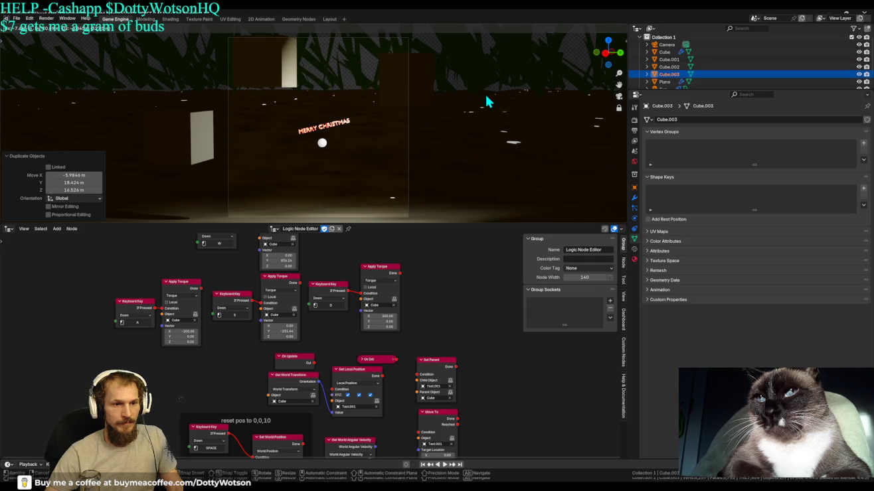
pyautogui.hotkey('shift', 'd')
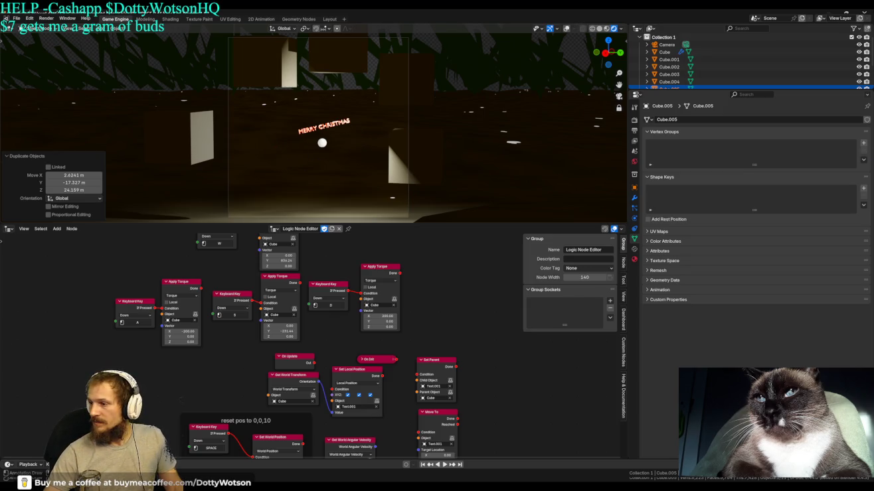
pyautogui.press('p')
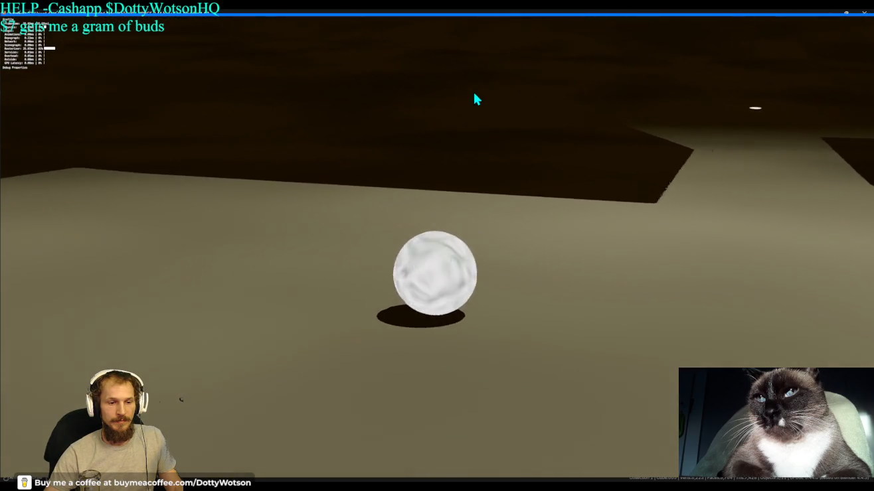
# Step: Jump the ball around the cube obstacles, then quit the running game
pyautogui.press('Up')
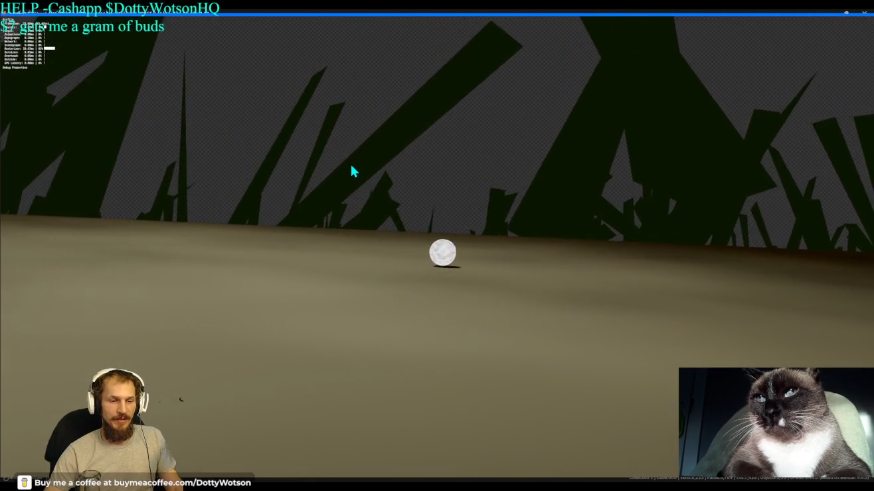
pyautogui.press('Escape')
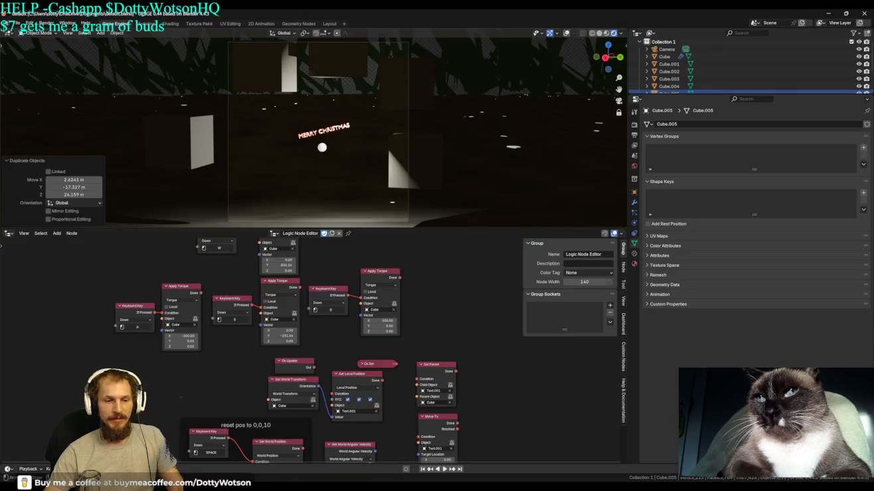
# Step: Drag the viewport border down so the 3D view covers the Logic Node Editor
pyautogui.moveTo(345, 224); pyautogui.dragTo(346, 451)
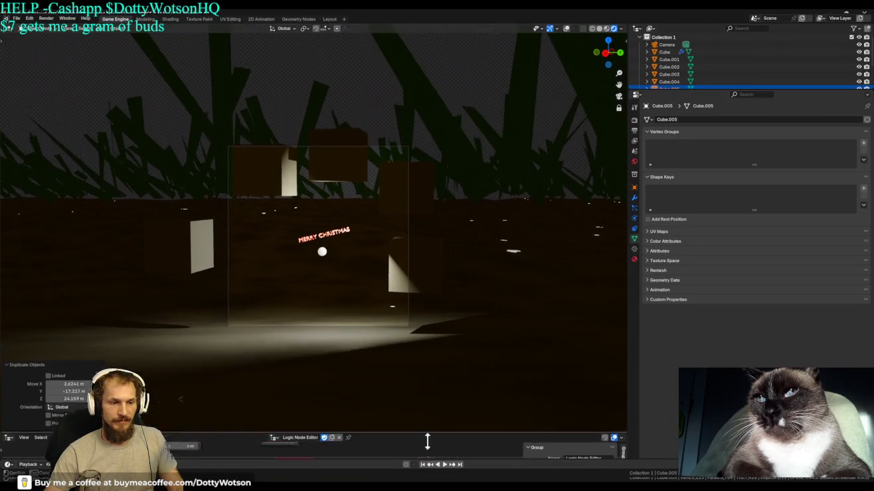
pyautogui.scroll(3, 342, 316)
pyautogui.scroll(-3, 350, 315)
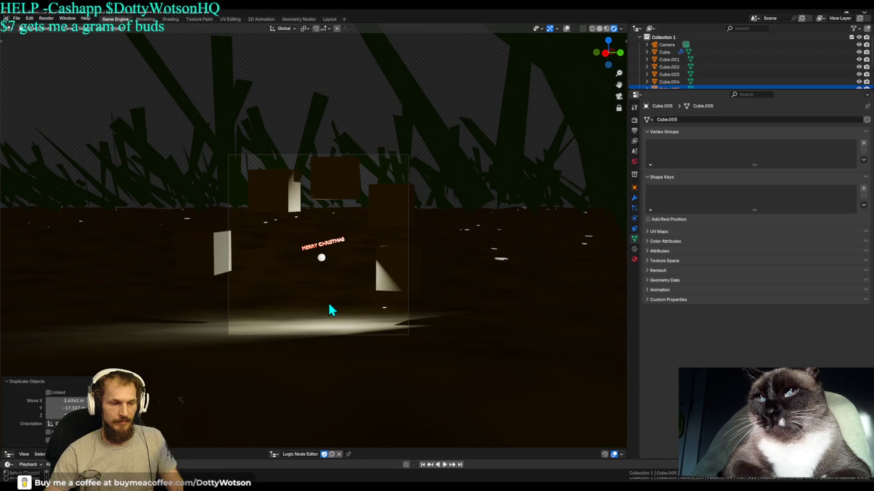
pyautogui.hotkey('shift', 'a')
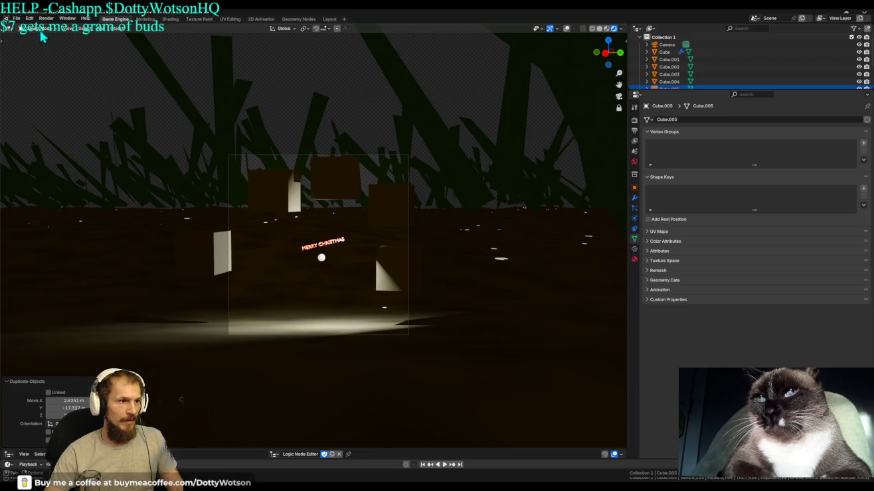
# Step: Import the throne model through the File menu
pyautogui.click(16, 17)
pyautogui.moveTo(50, 124)
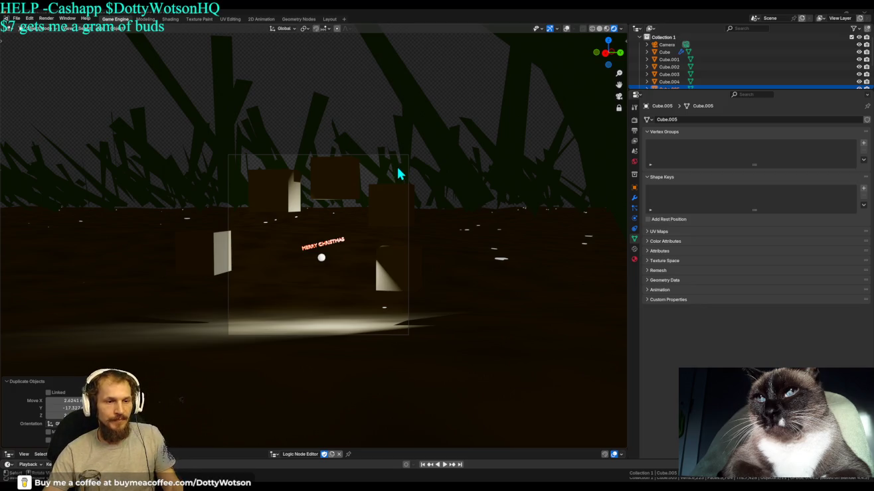
pyautogui.click(369, 283)
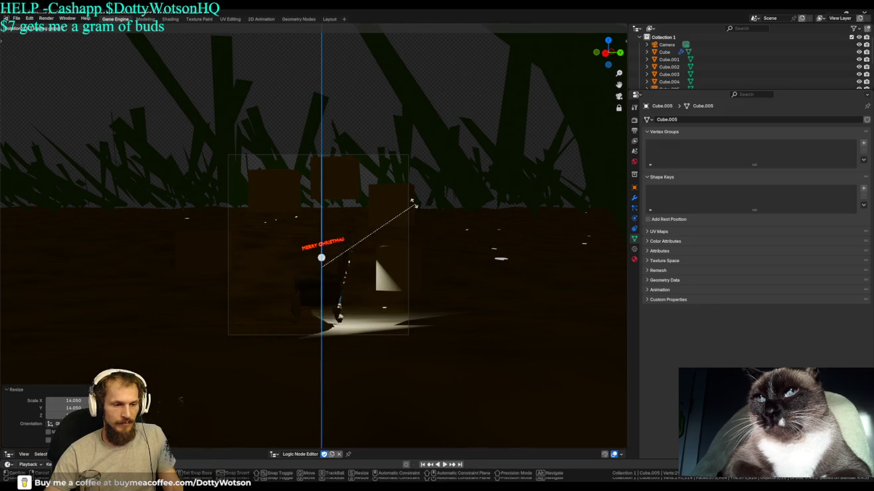
# Step: Scale up the throne, rotate it 102° about Z, and show its Static game physics settings
pyautogui.press('Escape')
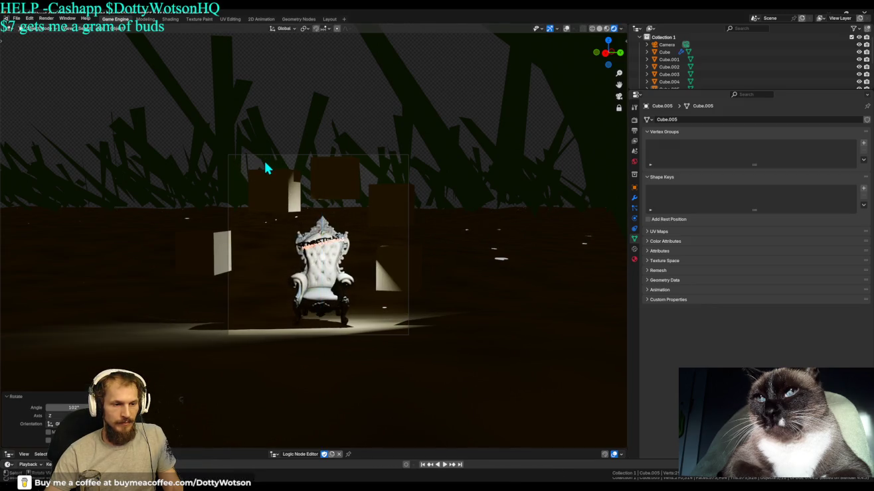
pyautogui.press('s')
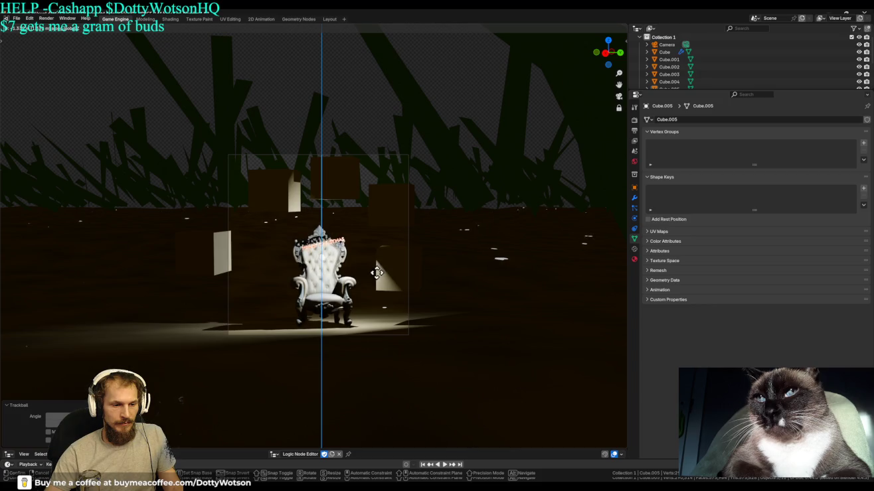
pyautogui.press('Escape')
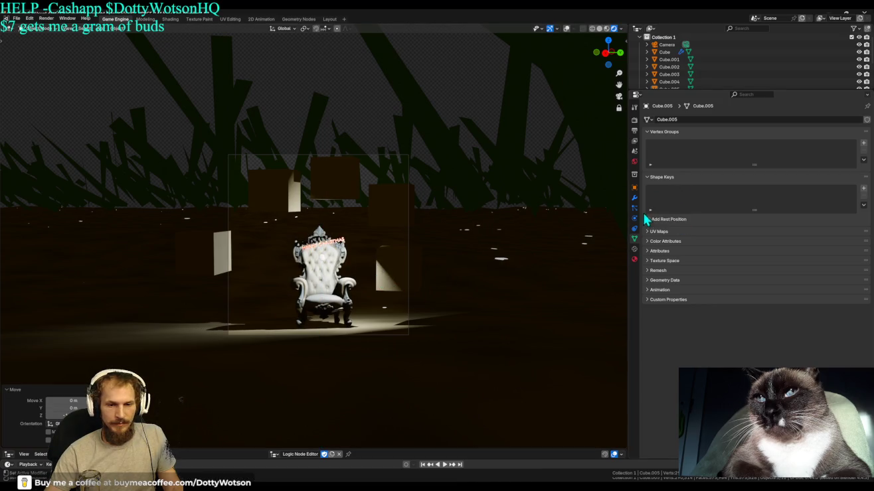
pyautogui.click(634, 220)
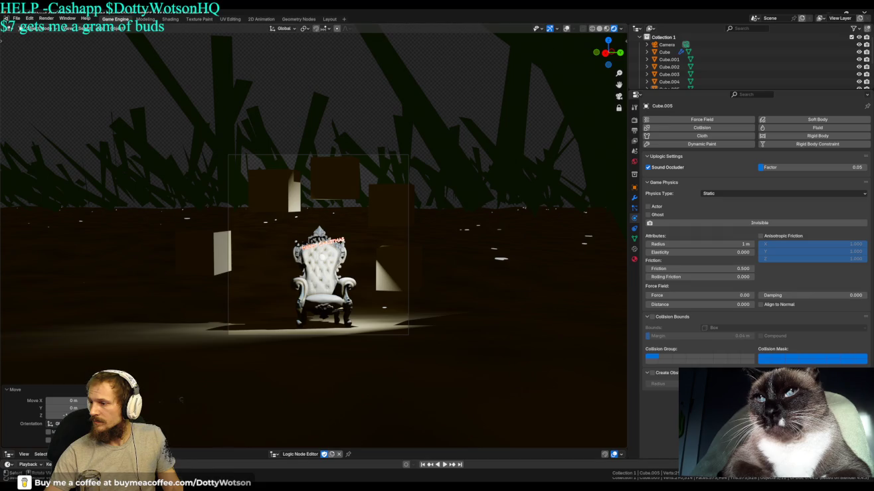
# Step: Launch the game to play-test the scene with the throne and cubes
pyautogui.hotkey('alt', 'F11')
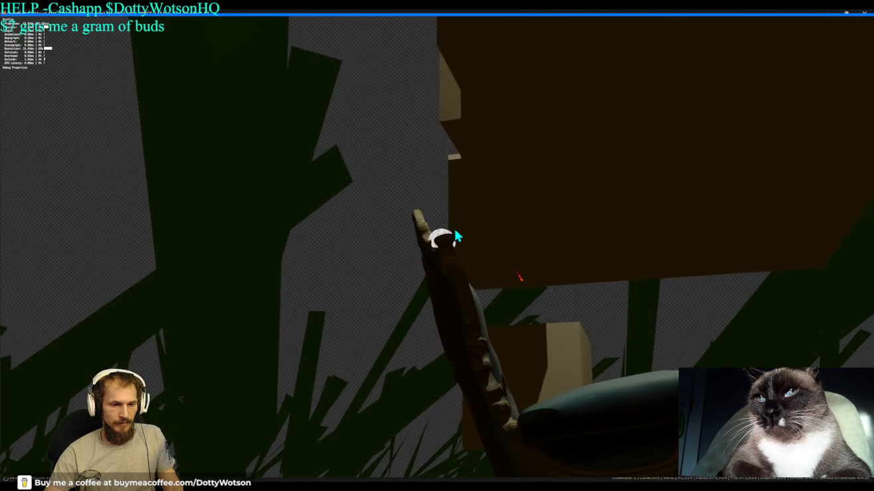
# Step: Drag from the ball to aim and launch it past the throne
pyautogui.moveTo(456, 234)
pyautogui.mouseDown()
pyautogui.moveTo(553, 293)
pyautogui.moveTo(607, 300)
pyautogui.moveTo(580, 276)
pyautogui.moveTo(581, 283)
pyautogui.moveTo(513, 272)
pyautogui.moveTo(535, 254)
pyautogui.mouseUp()
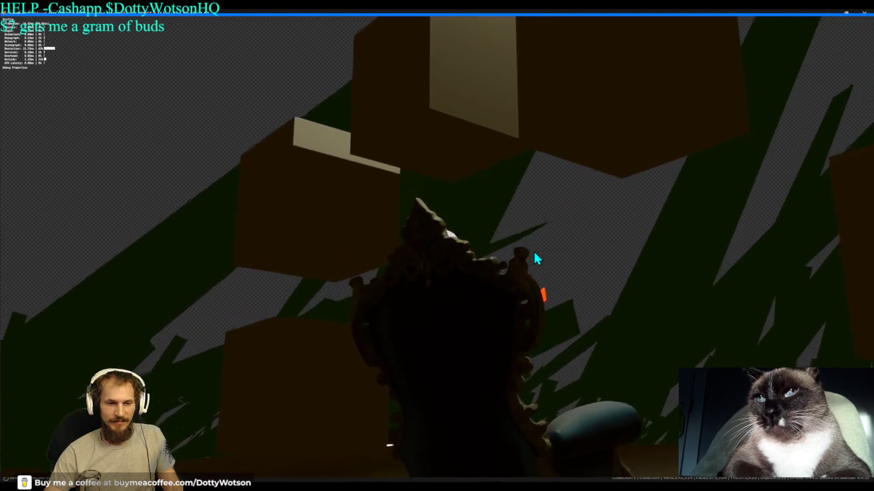
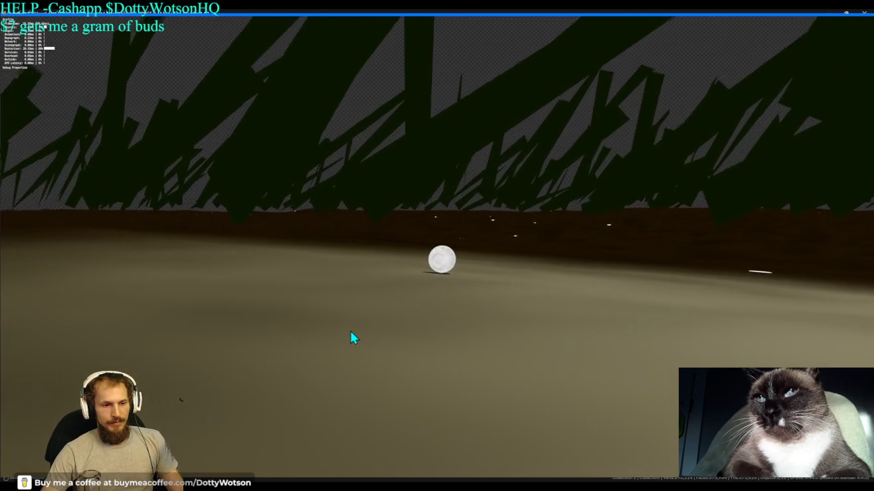
# Step: Quit the running game, enlarge the logic editor, and switch to the Geometry Nodes workspace
pyautogui.press('Escape')
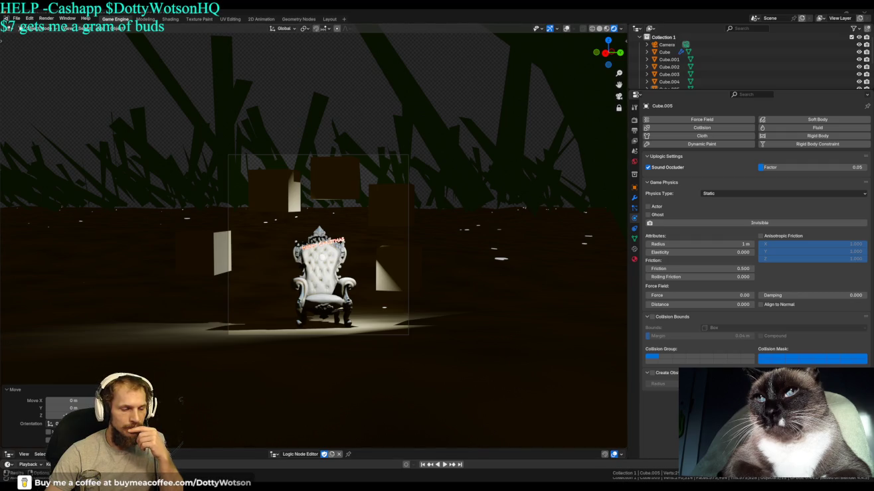
pyautogui.moveTo(382, 449)
pyautogui.mouseDown()
pyautogui.moveTo(376, 204)
pyautogui.moveTo(377, 252)
pyautogui.mouseUp()
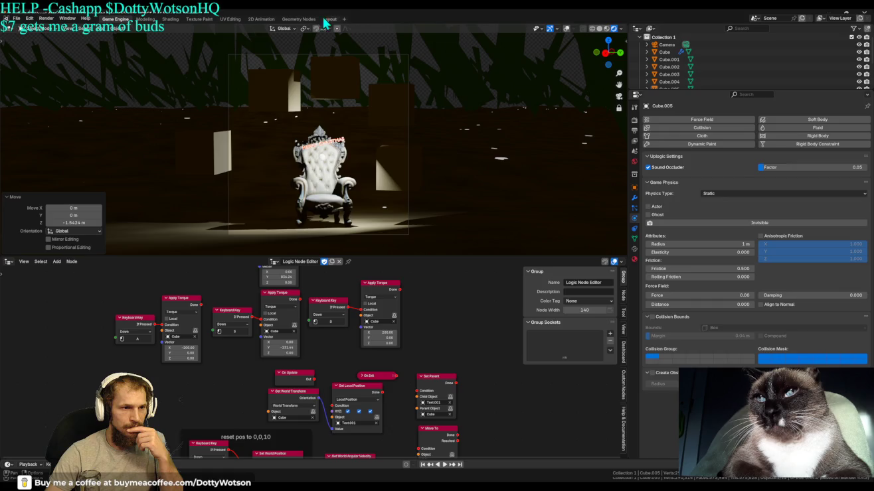
pyautogui.click(303, 19)
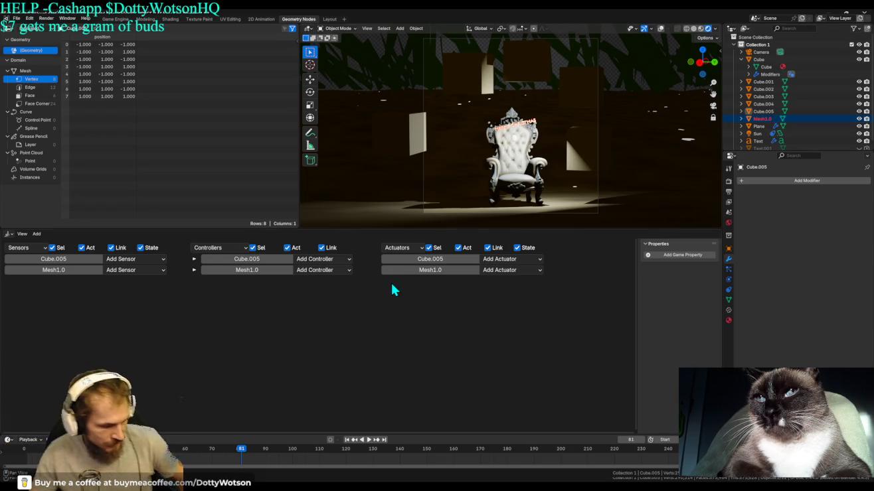
# Step: Snap the Sun object onto the throne Cube's location
pyautogui.click(758, 134)
pyautogui.press('g')
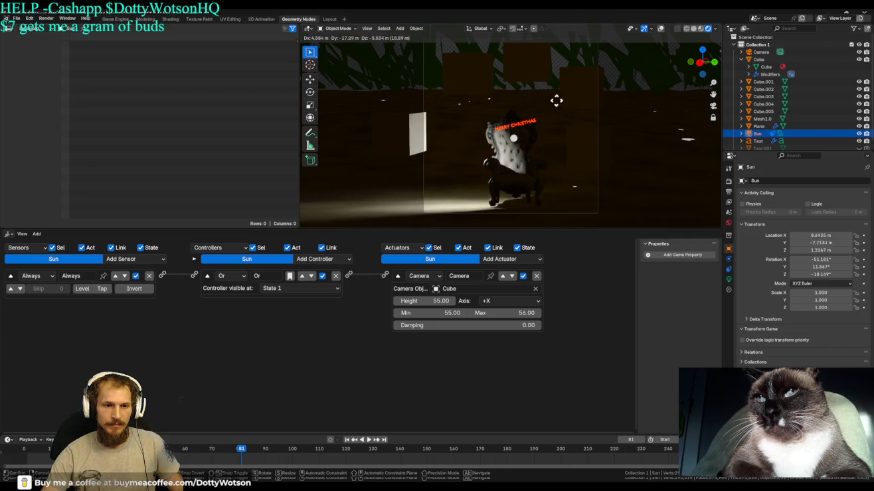
pyautogui.click(569, 100)
pyautogui.keyDown('shift'); pyautogui.click(516, 144); pyautogui.keyUp('shift')
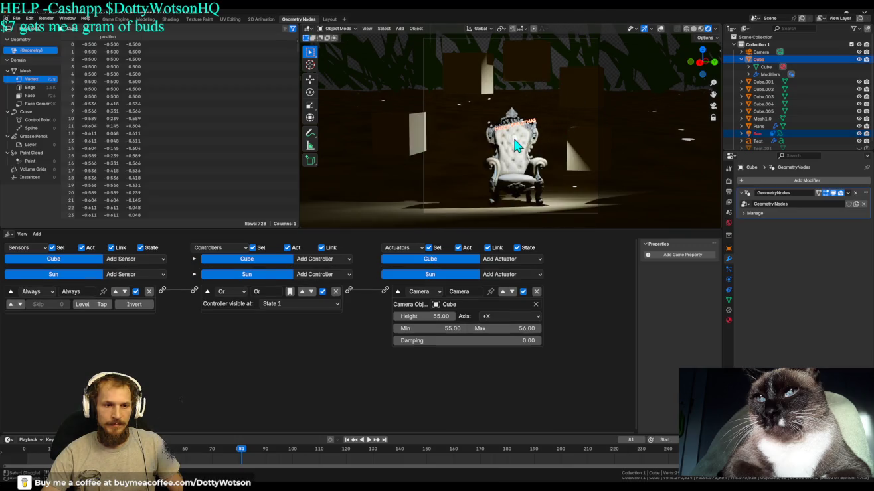
pyautogui.hotkey('ctrl', 'p')
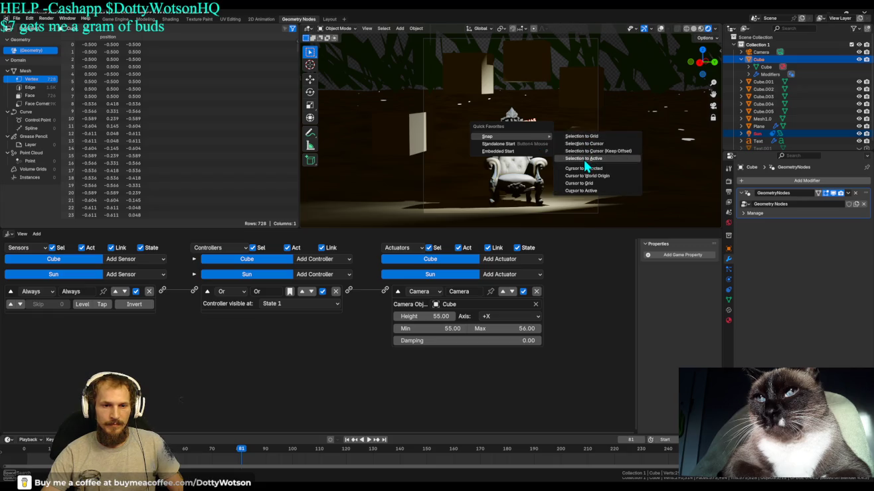
pyautogui.click(583, 157)
# Step: Move the Sun along global Y to about -2.28 m
pyautogui.press('g')
pyautogui.press('y')
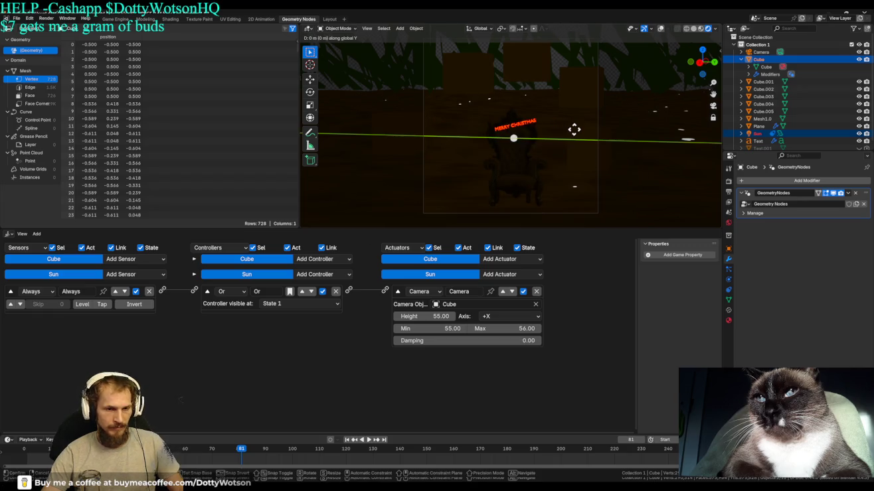
pyautogui.click(572, 125)
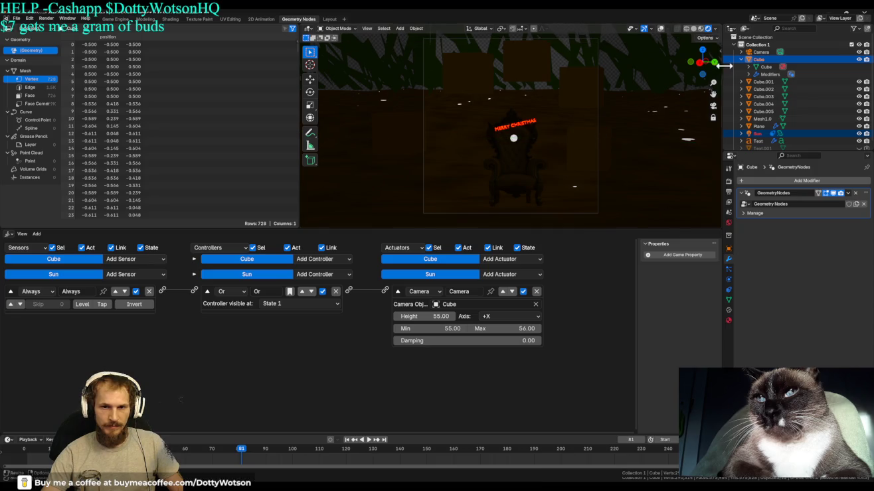
pyautogui.click(762, 133)
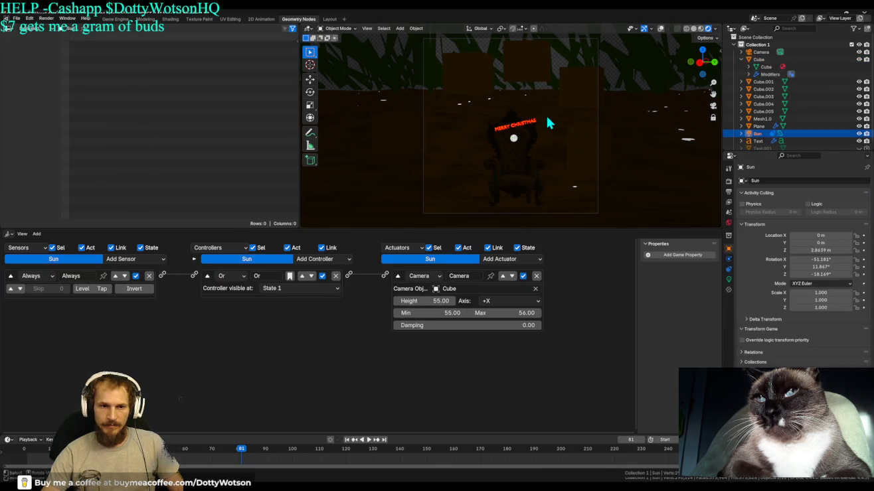
pyautogui.press('y')
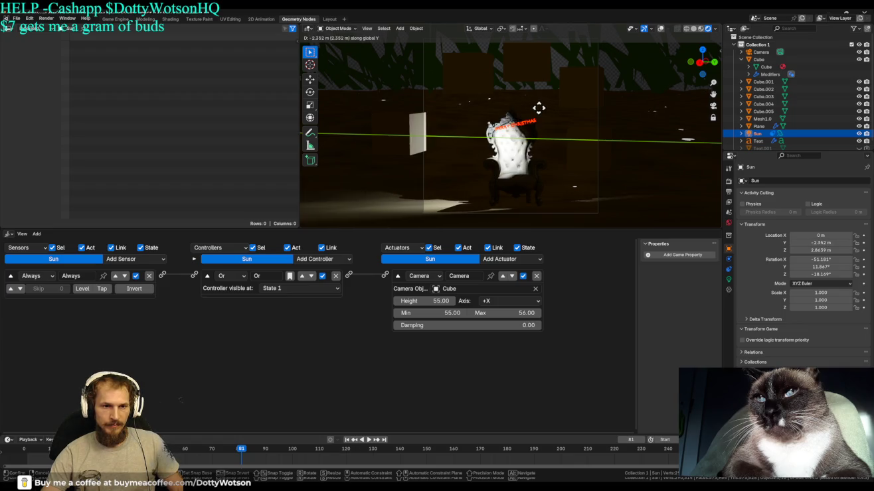
pyautogui.click(539, 108)
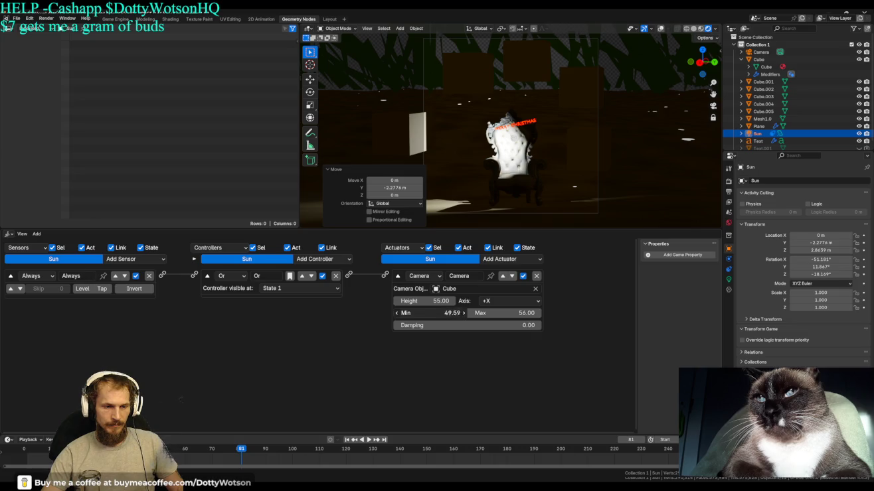
# Step: Lower the Camera actuator's Min value and start editing its Height field
pyautogui.moveTo(446, 311); pyautogui.dragTo(424, 311)
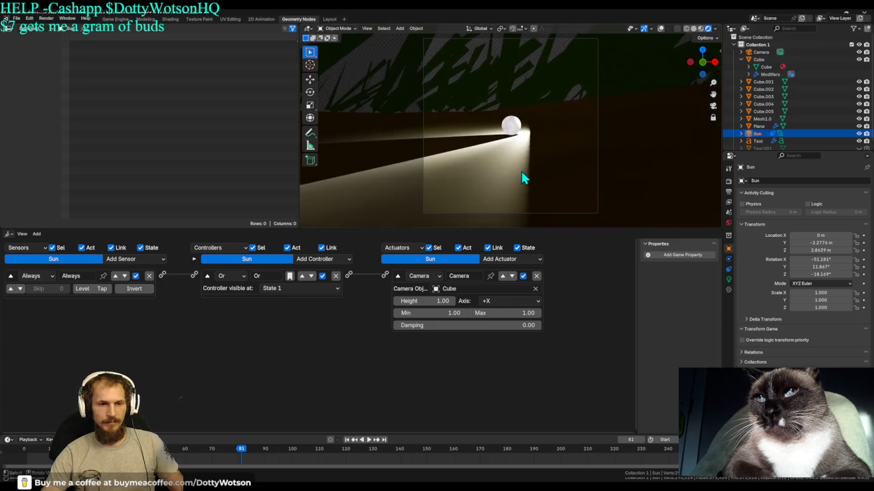
pyautogui.click(427, 301)
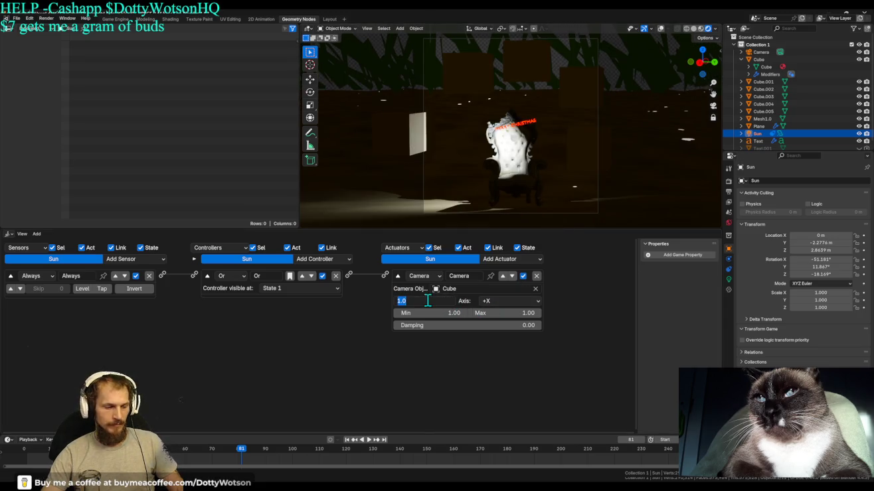
# Step: Set the Camera actuator's Height to 3.00 and Min to -1.00
pyautogui.write('3')
pyautogui.press('Return')
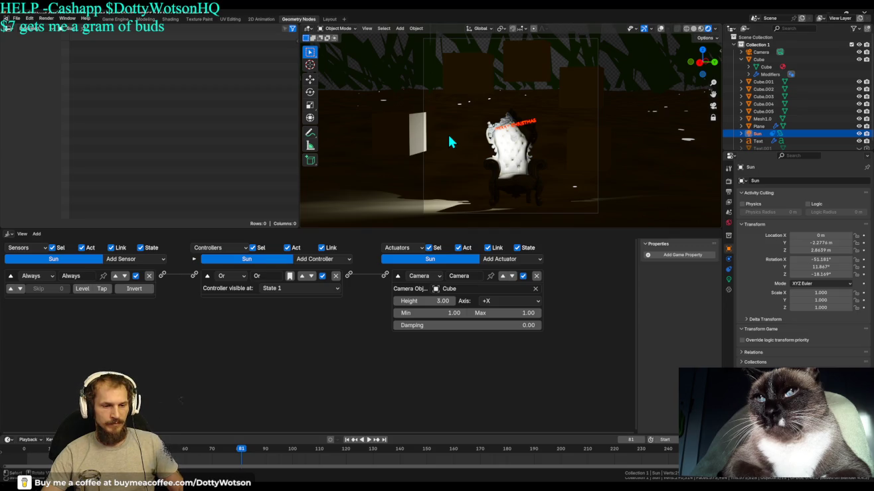
pyautogui.click(431, 312)
pyautogui.press('BackSpace')
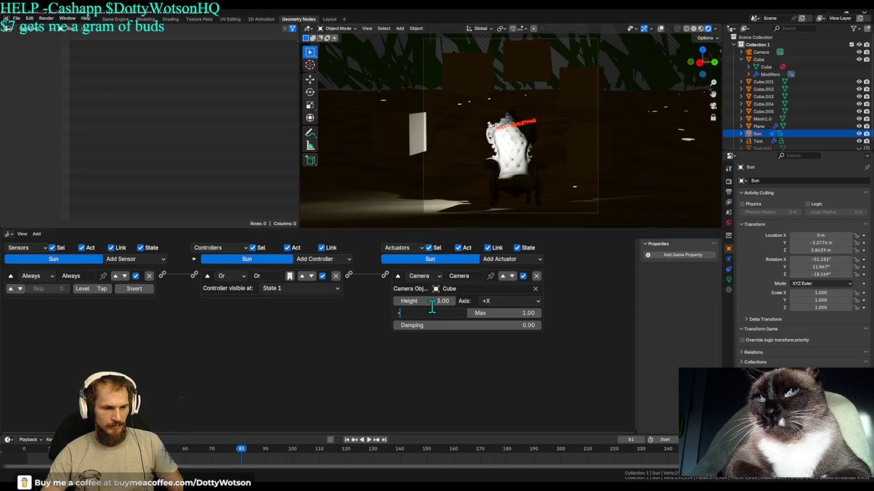
pyautogui.write('1')
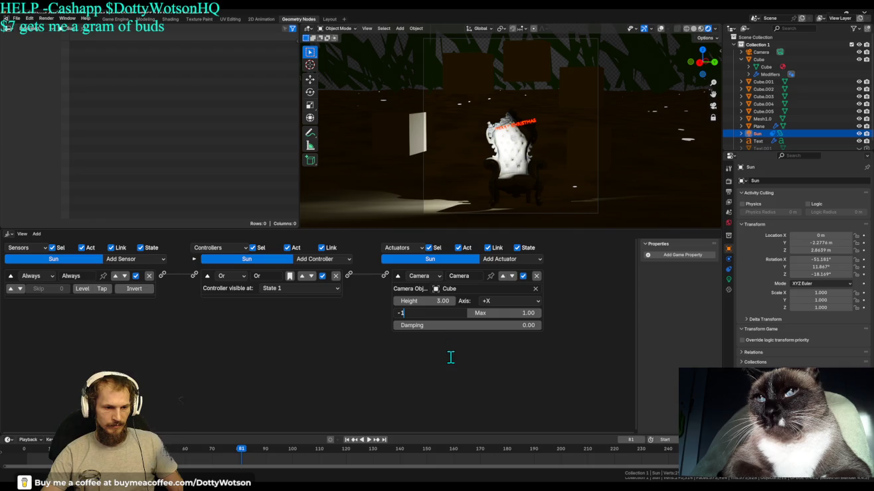
pyautogui.press('Return')
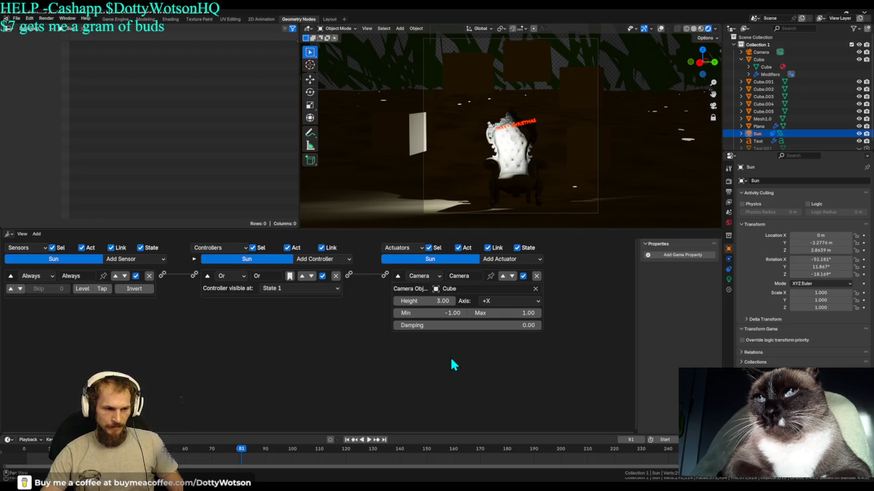
pyautogui.click(139, 262)
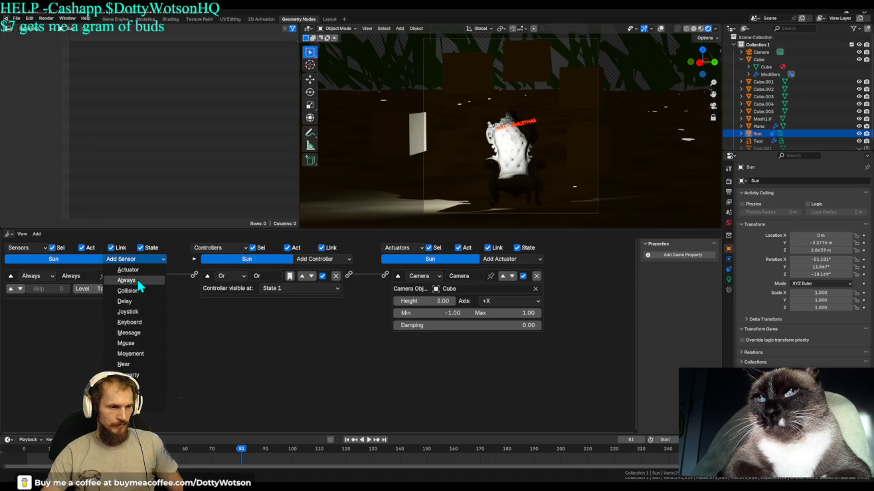
# Step: Add an Always sensor and a Constraint actuator limited to Loc Y
pyautogui.click(138, 281)
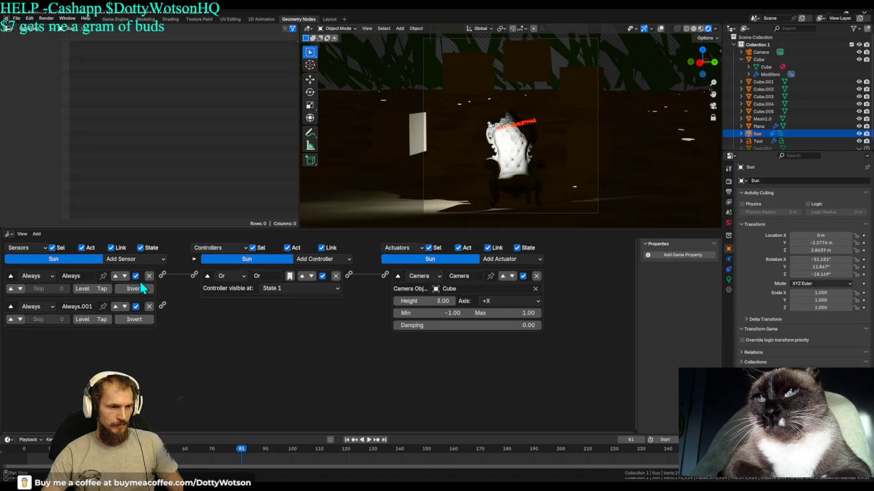
pyautogui.click(527, 258)
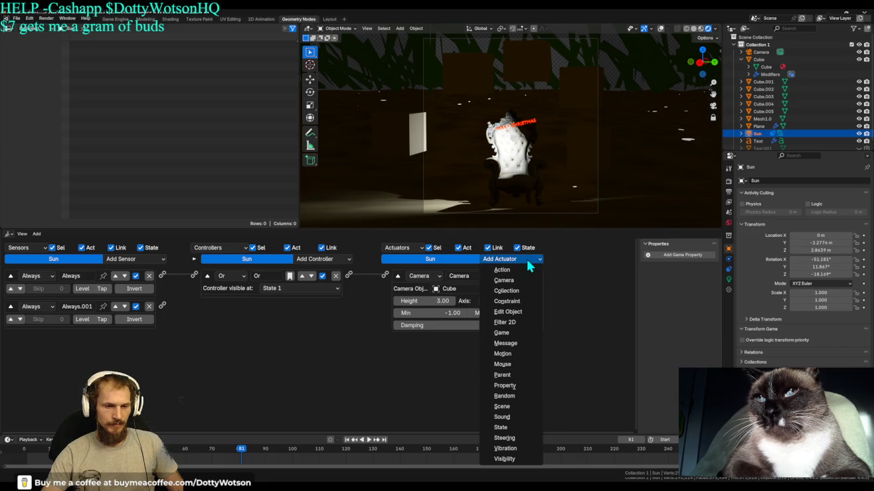
pyautogui.click(523, 300)
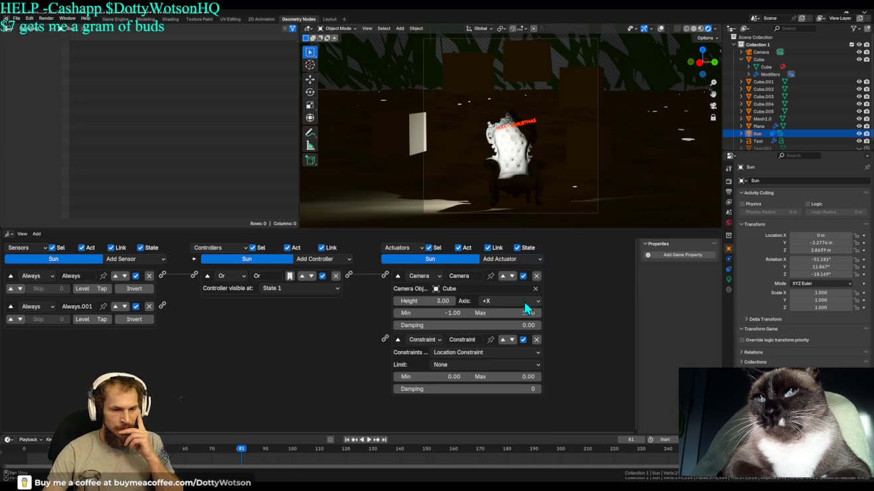
pyautogui.click(487, 363)
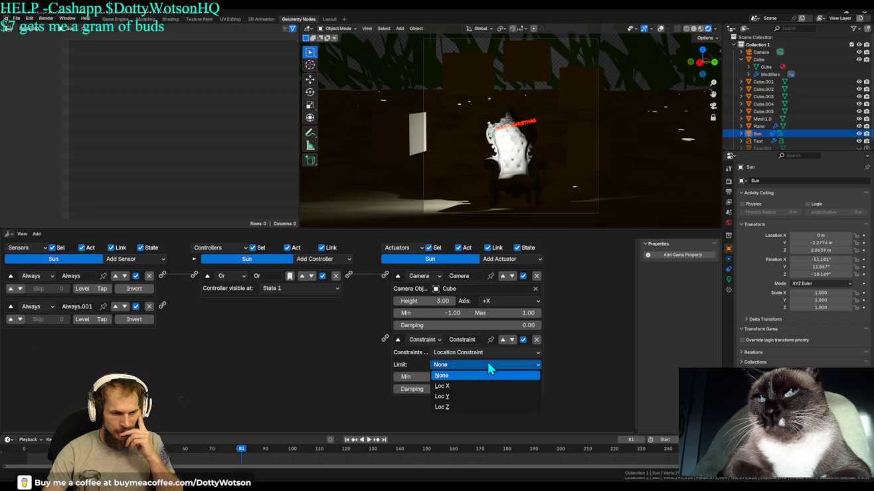
pyautogui.click(476, 397)
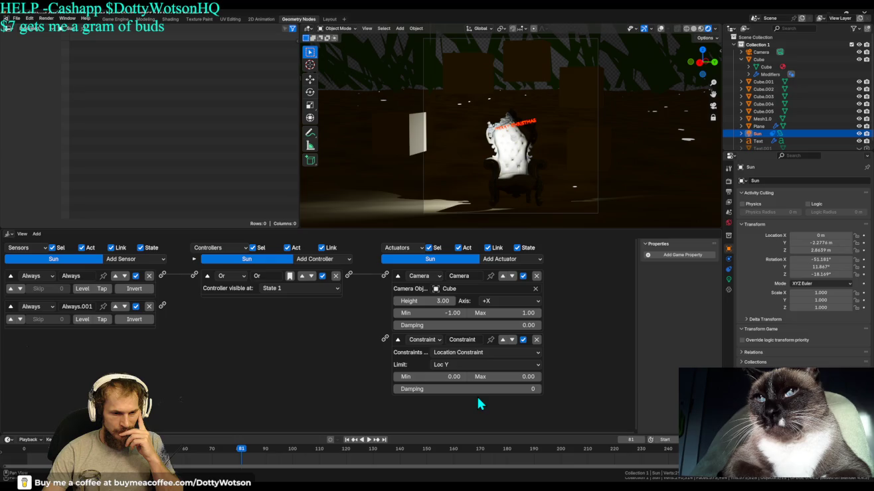
# Step: Set the constraint to Min -7.52 and Max -2.55, link Always.001 via an And controller, and test-play
pyautogui.click(431, 376)
pyautogui.write('-7.52')
pyautogui.press('Return')
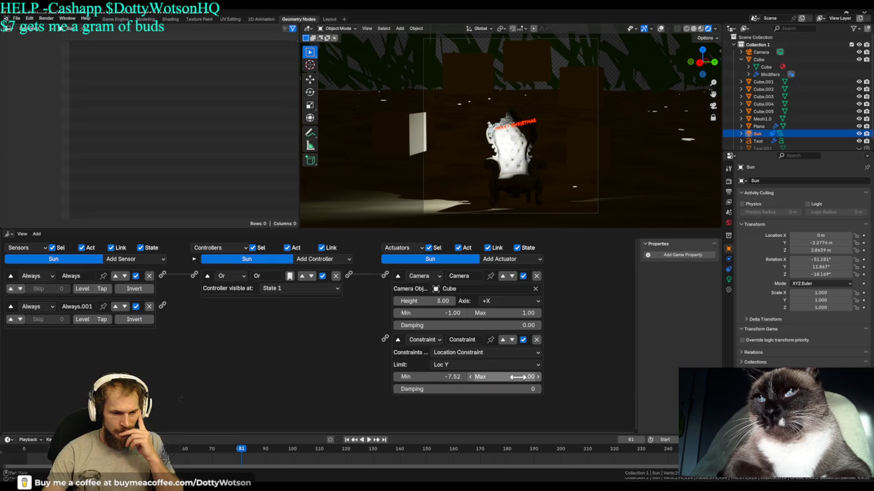
pyautogui.moveTo(515, 376); pyautogui.dragTo(530, 377)
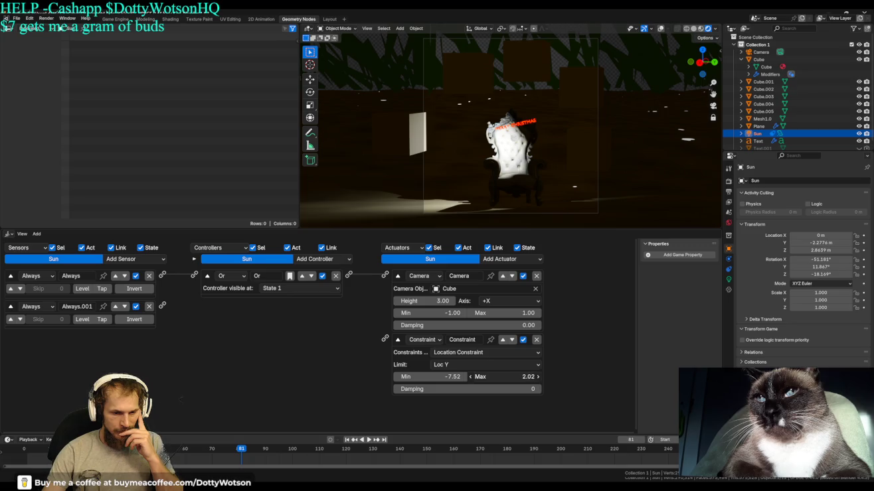
pyautogui.moveTo(516, 376); pyautogui.dragTo(497, 376)
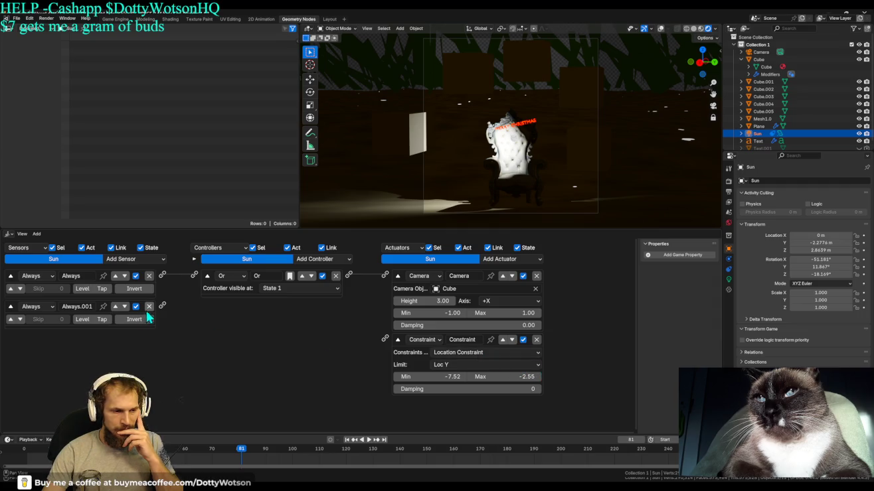
pyautogui.moveTo(162, 306)
pyautogui.mouseDown()
pyautogui.moveTo(352, 346)
pyautogui.moveTo(383, 341)
pyautogui.mouseUp()
pyautogui.moveTo(167, 304); pyautogui.dragTo(384, 340)
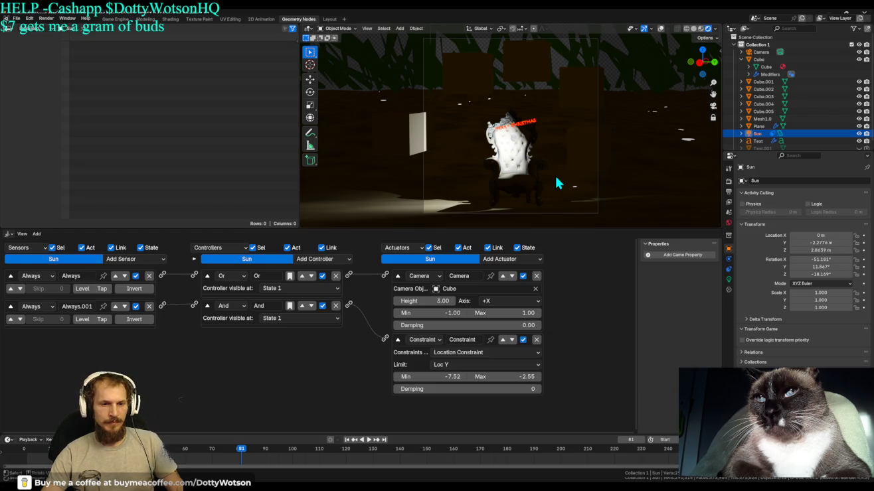
pyautogui.press('p')
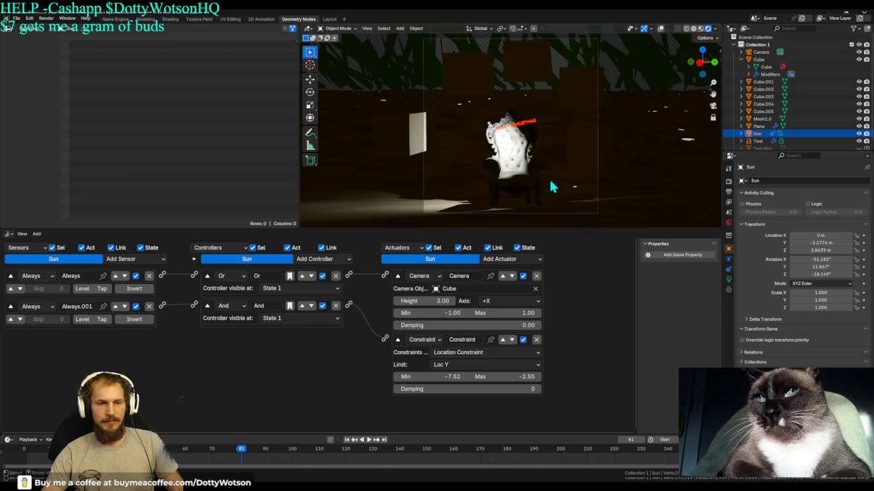
# Step: Select the Mesh1.0 throne, check its game Physics Type, and test-run the game
pyautogui.click(535, 182)
pyautogui.press('g')
pyautogui.press('x')
pyautogui.press('z')
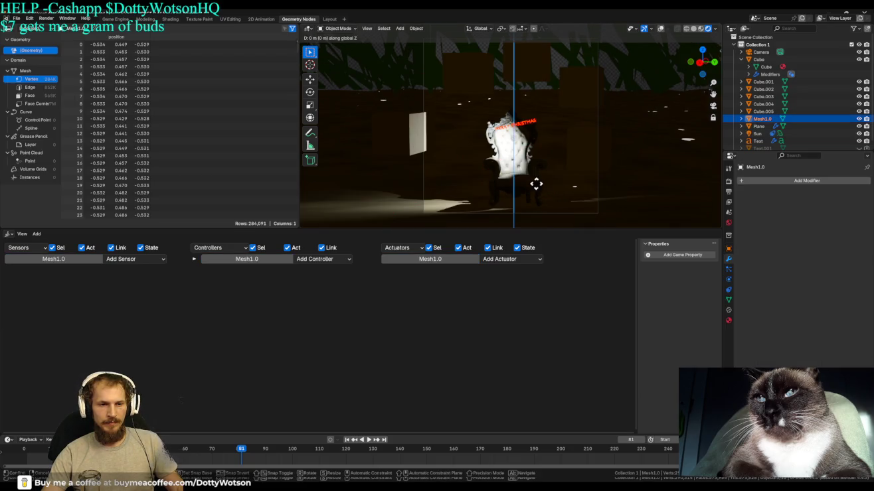
pyautogui.click(530, 182)
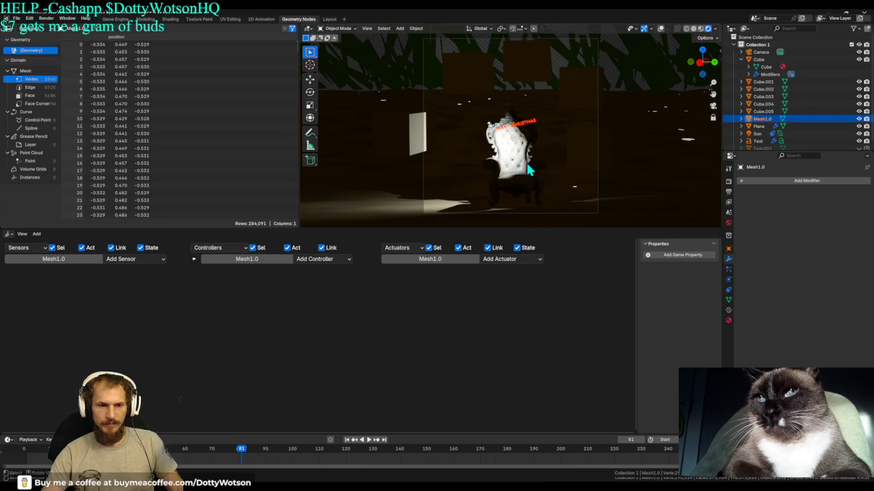
pyautogui.click(728, 279)
pyautogui.click(797, 255)
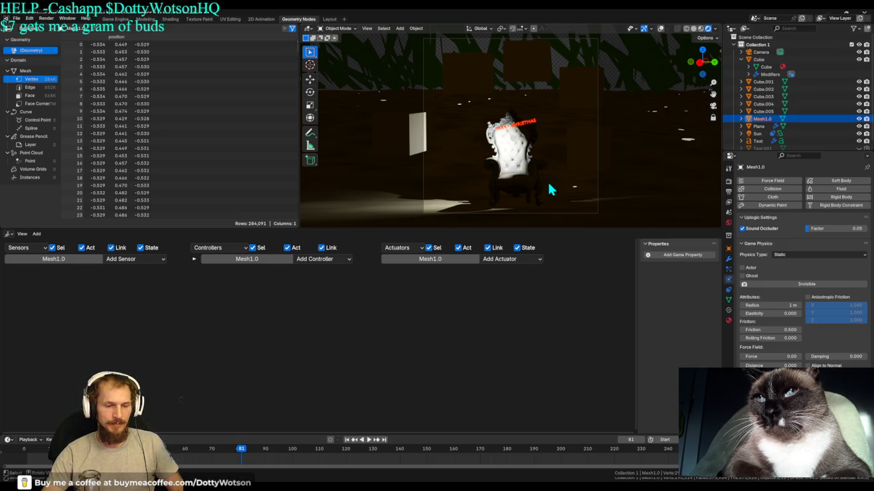
pyautogui.press('p')
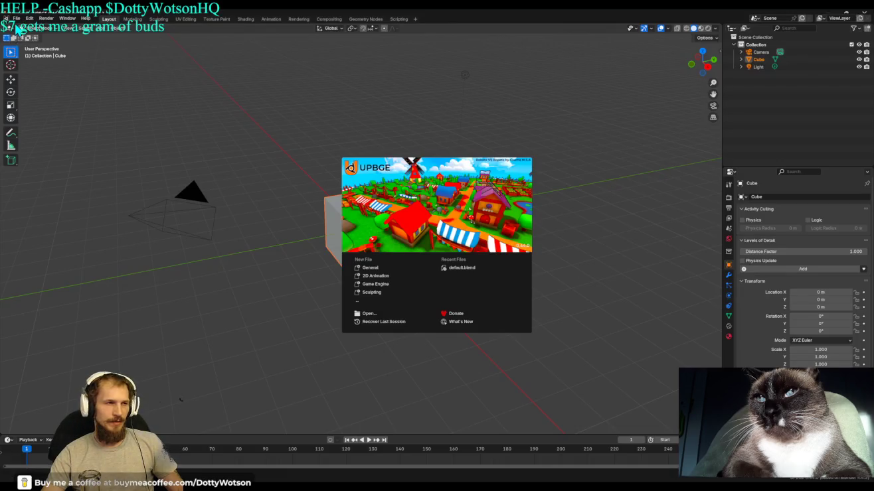
# Step: Dismiss the splash screen and recover the last session from the File menu
pyautogui.click(16, 18)
pyautogui.click(16, 18)
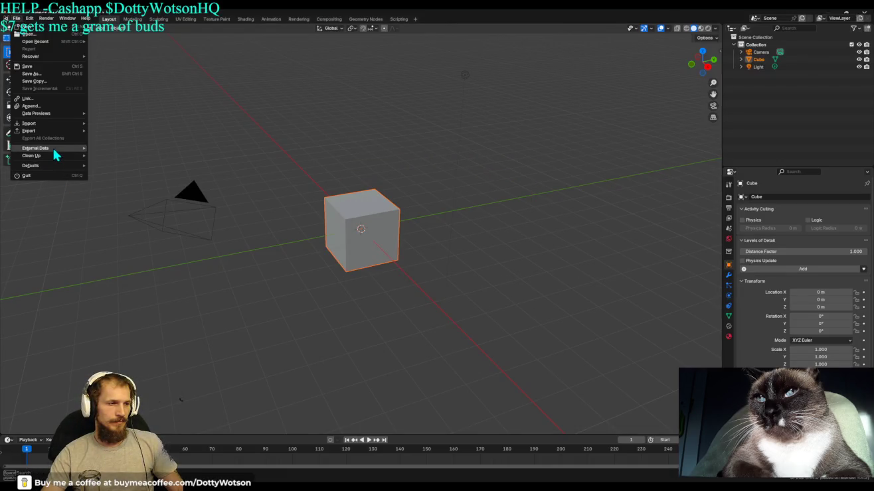
pyautogui.moveTo(39, 59)
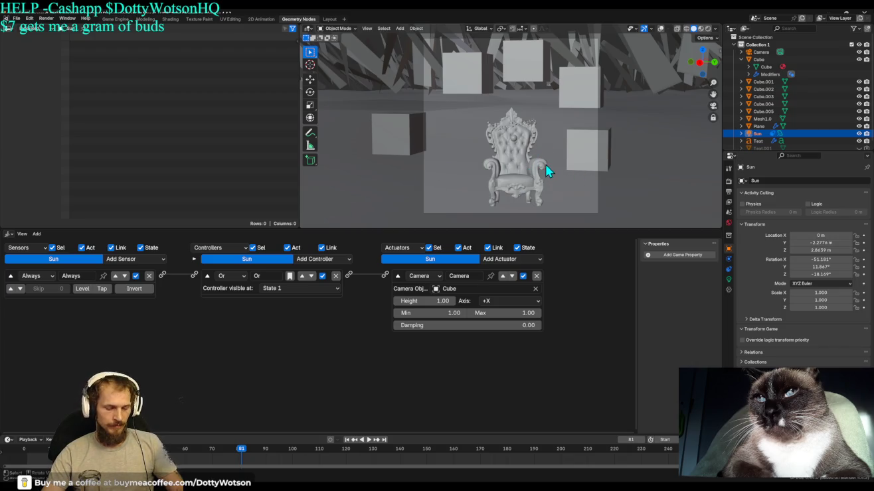
# Step: Delete the Mesh1.0 throne, test-run the game, and switch to Rendered shading
pyautogui.click(546, 171)
pyautogui.press('Delete')
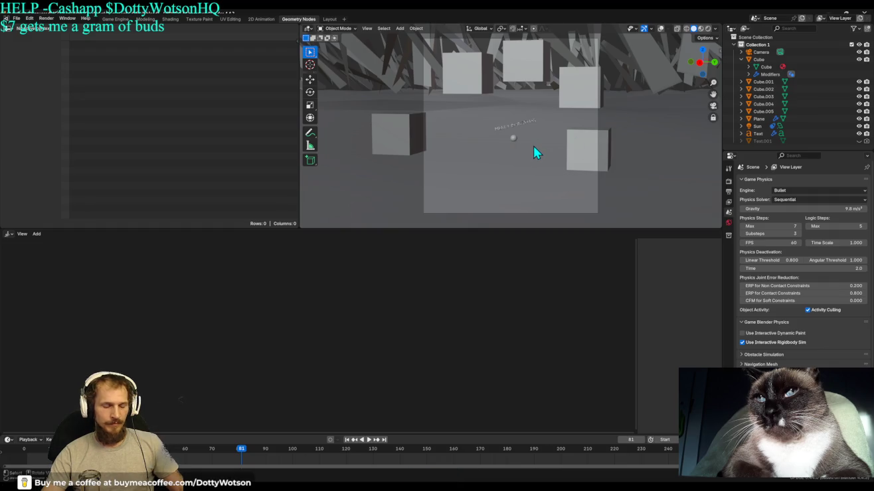
pyautogui.press('p')
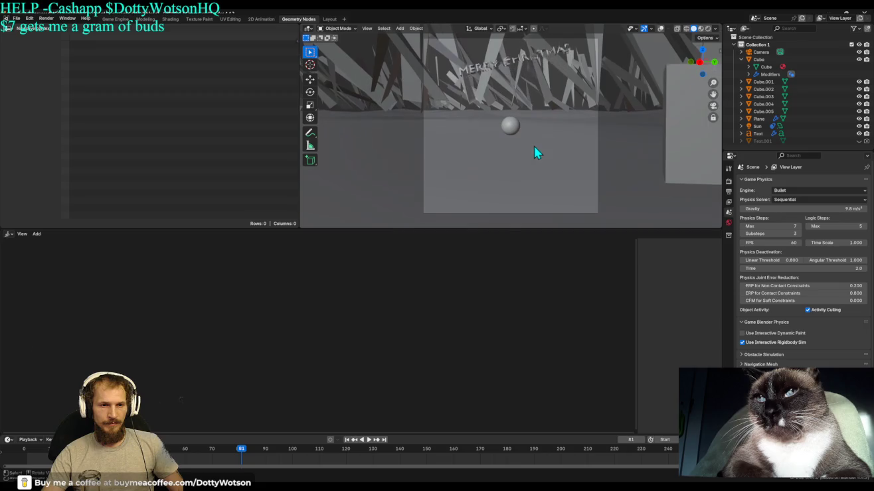
pyautogui.press('Escape')
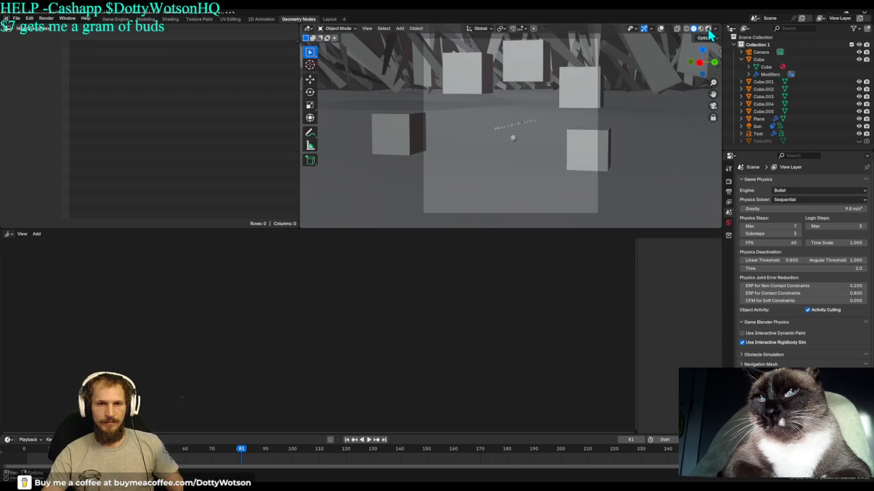
pyautogui.click(708, 28)
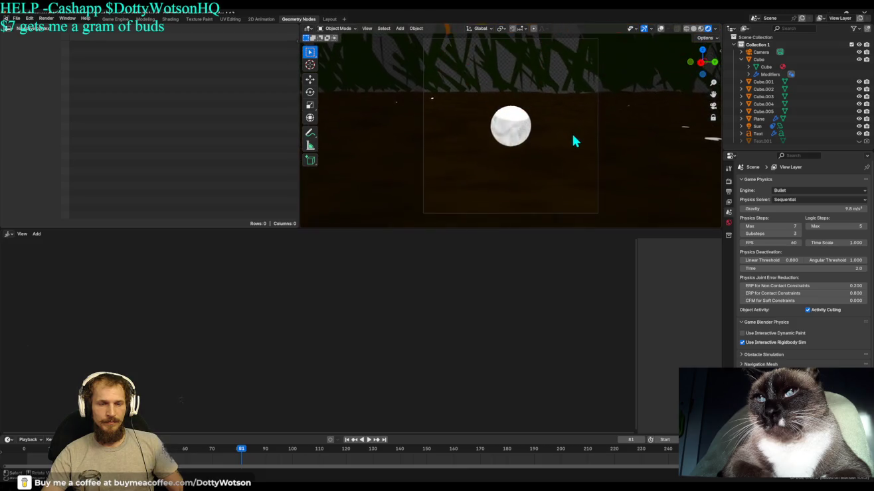
pyautogui.click(761, 119)
# Step: Add an Always sensor wired to a new Orientation Constraint actuator on the Sun, with Y-axis direction
pyautogui.click(763, 125)
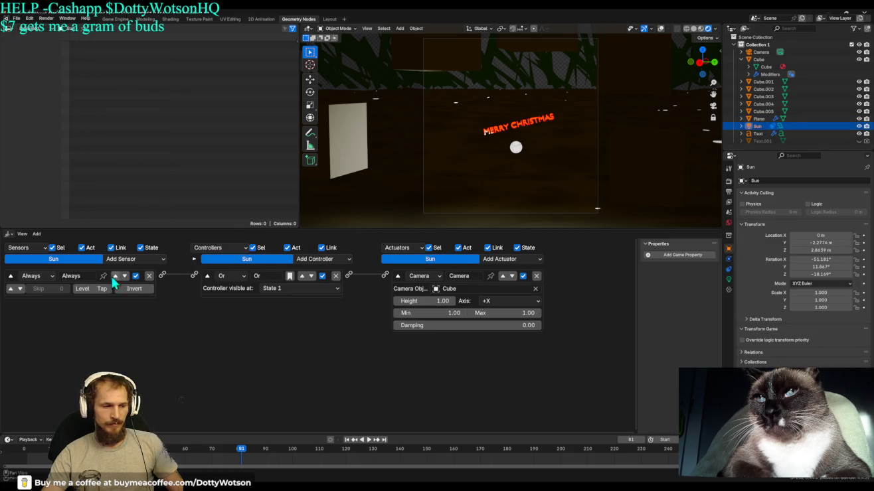
pyautogui.click(133, 260)
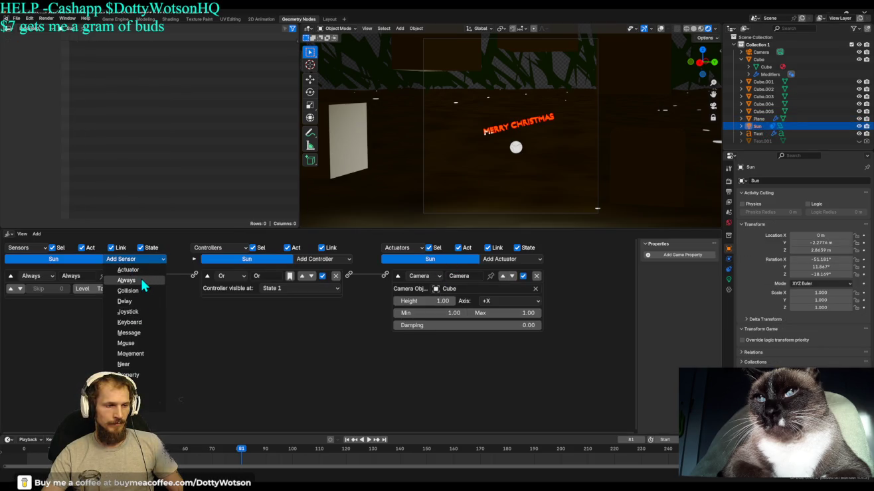
pyautogui.click(140, 280)
pyautogui.click(502, 258)
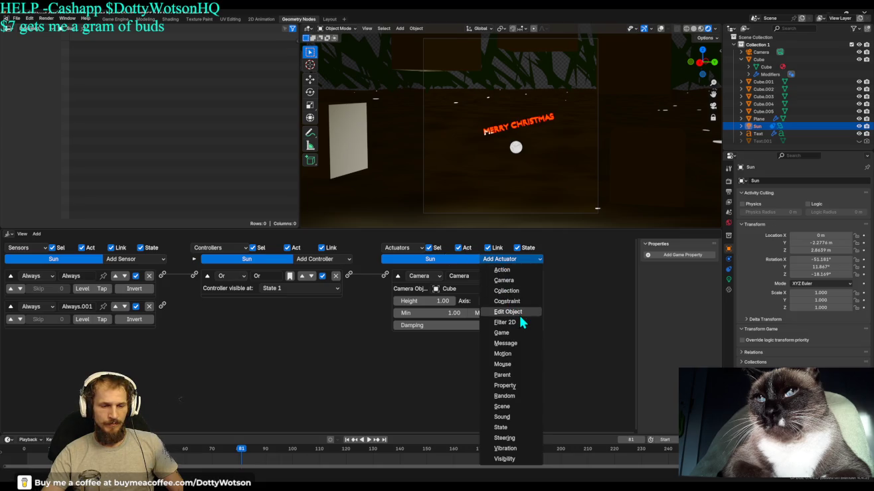
pyautogui.click(507, 301)
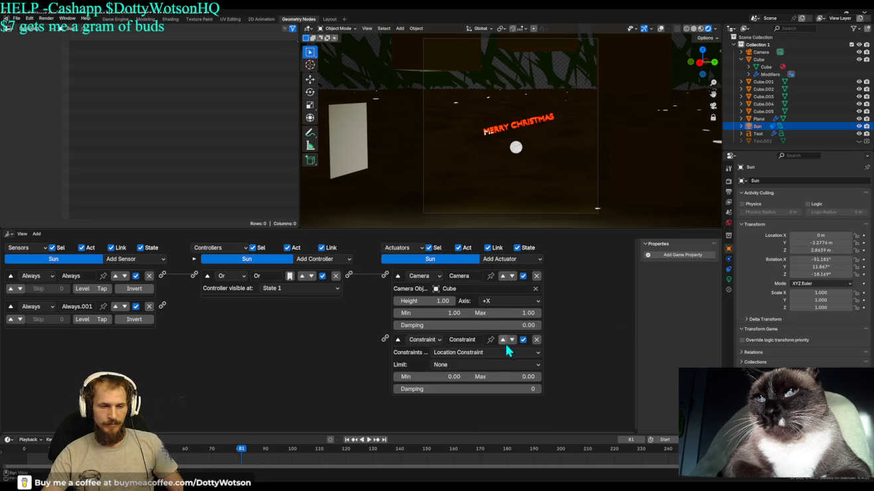
pyautogui.click(466, 353)
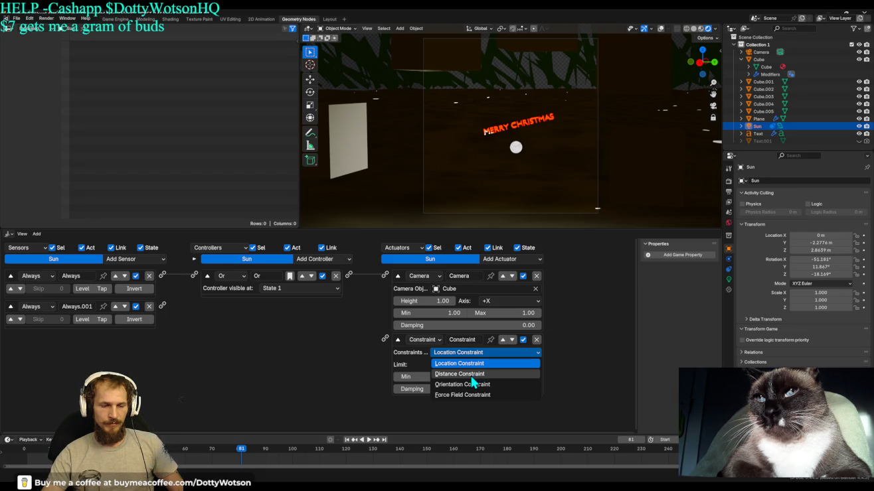
pyautogui.click(474, 384)
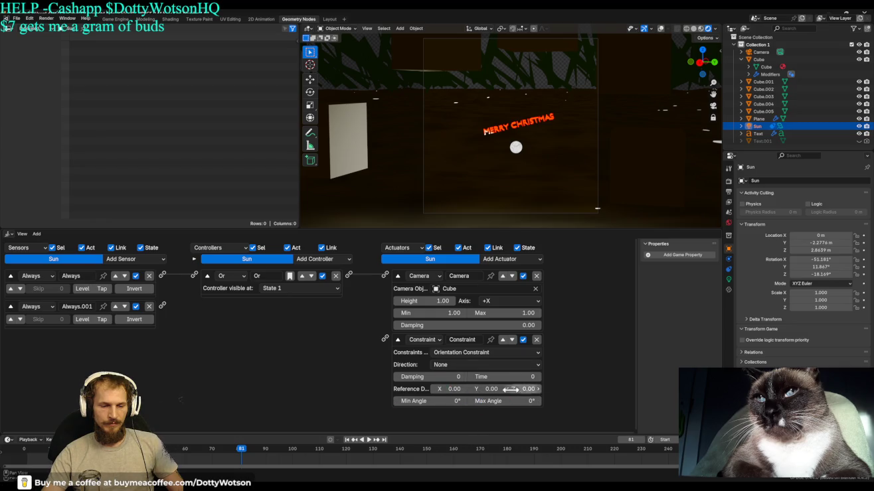
pyautogui.moveTo(347, 354); pyautogui.dragTo(385, 339)
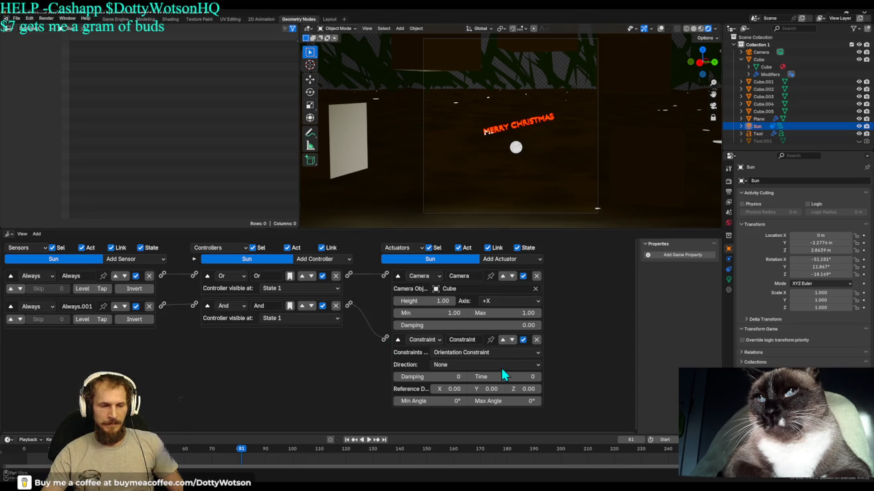
pyautogui.click(480, 364)
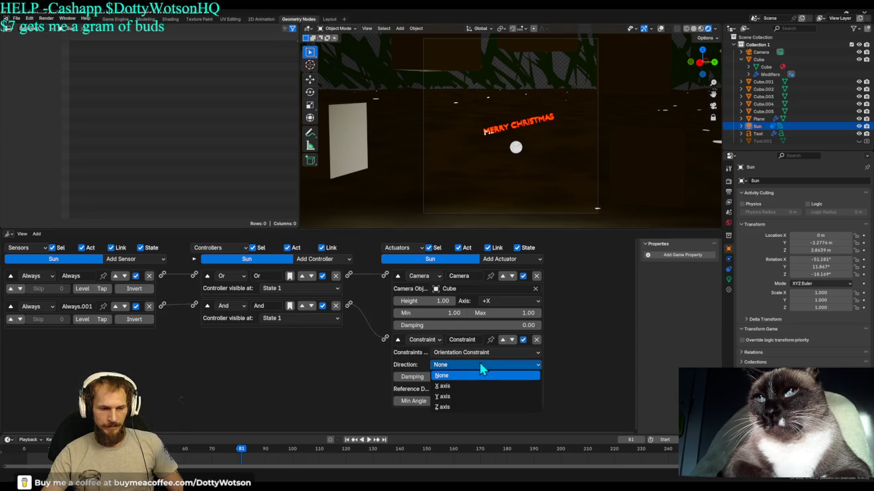
pyautogui.click(468, 396)
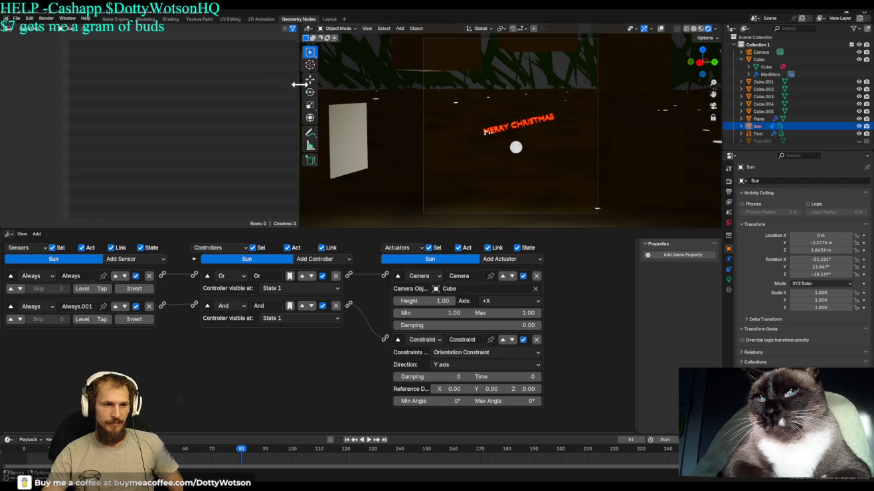
# Step: Widen the 3D viewport over the spreadsheet, test-play the game, then select the Camera
pyautogui.moveTo(300, 84); pyautogui.dragTo(4, 81)
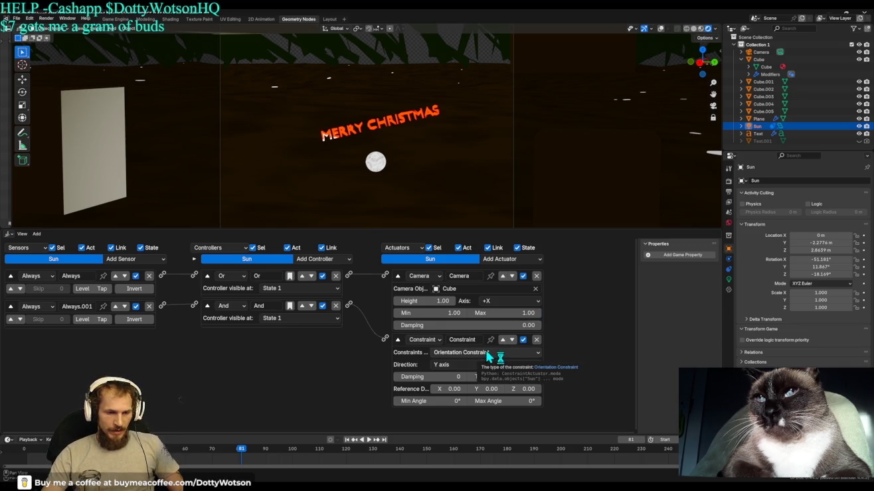
pyautogui.press('p')
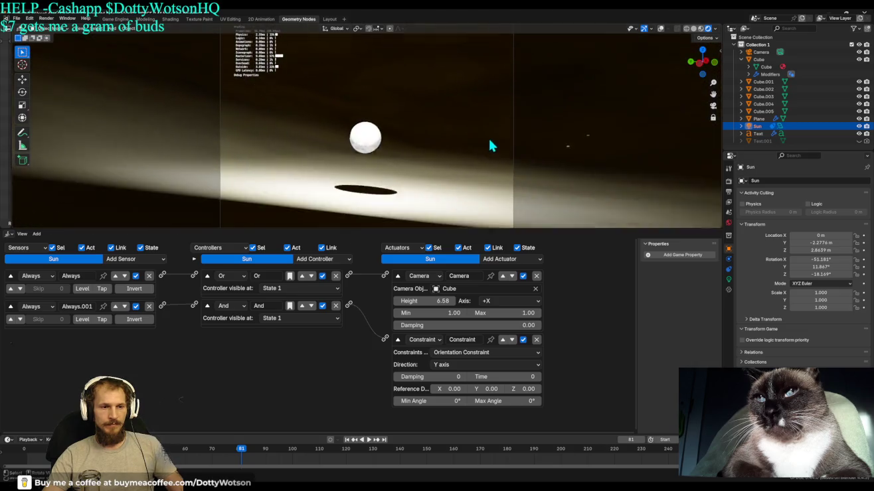
pyautogui.click(760, 51)
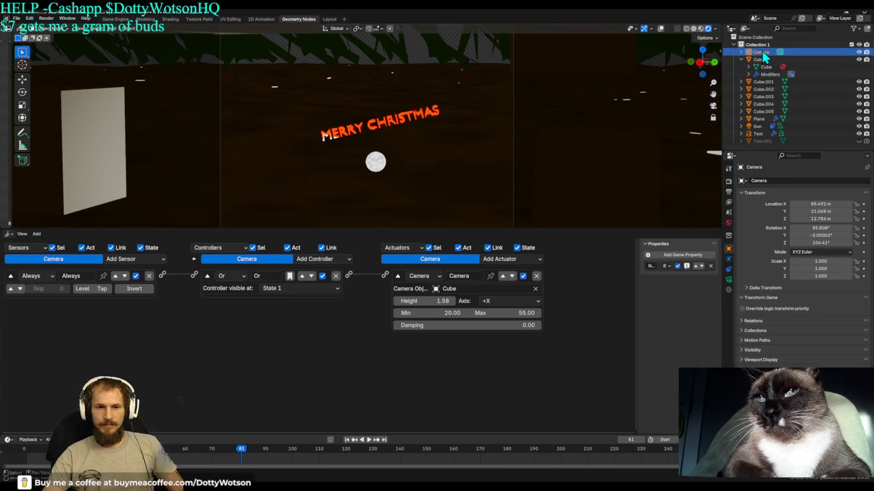
# Step: Set the Camera actuator to Height 2.34, Min 34 and Damping 0.69, then show the Camera's physics
pyautogui.moveTo(426, 301); pyautogui.dragTo(451, 301)
pyautogui.click(445, 313)
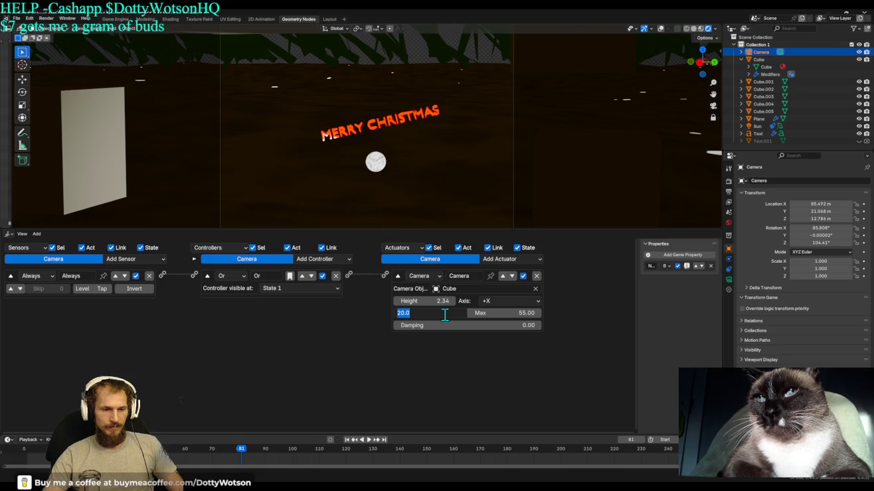
pyautogui.write('34')
pyautogui.press('Return')
pyautogui.moveTo(458, 325); pyautogui.dragTo(495, 325)
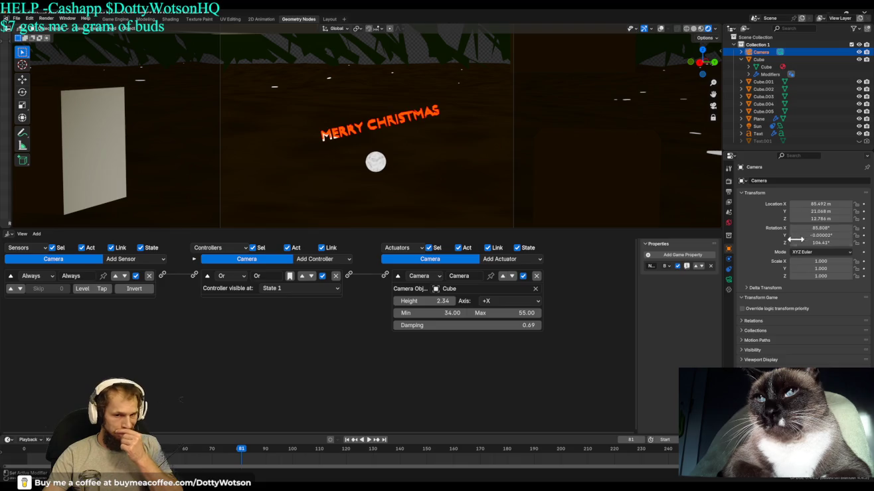
pyautogui.click(727, 259)
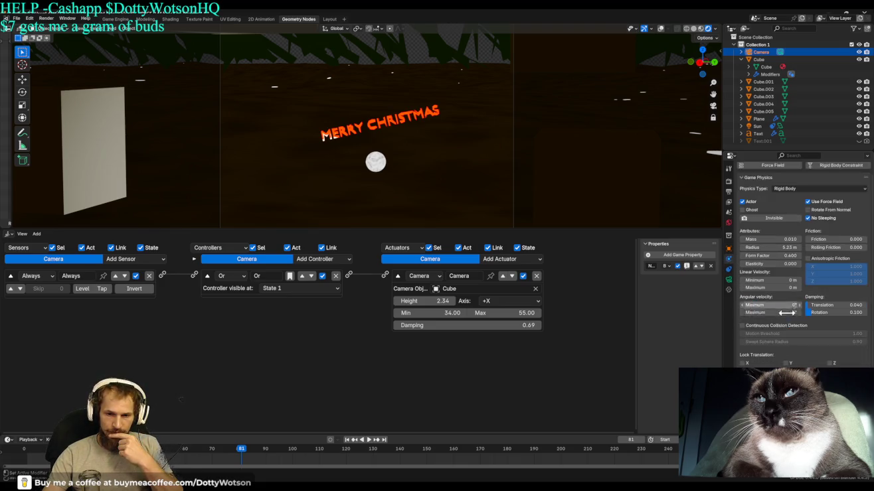
# Step: Select the Plane to check its physics, test-run the game, then reselect the Camera
pyautogui.scroll(-2, 800, 353)
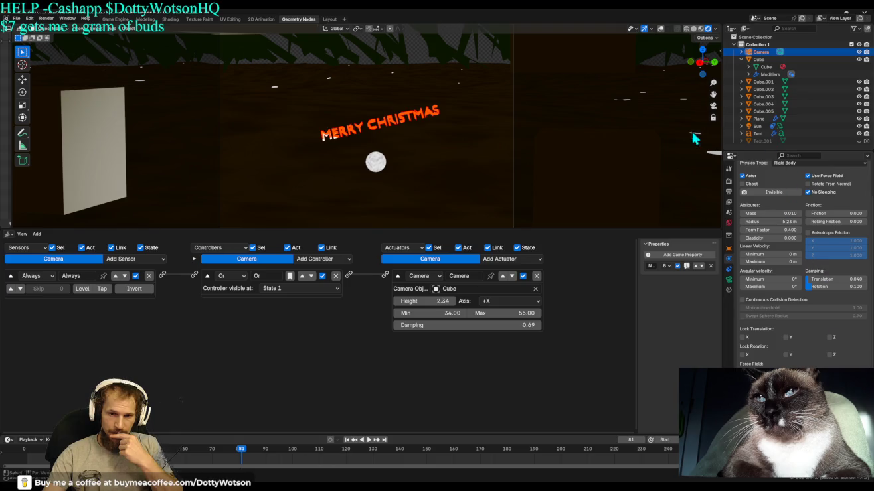
pyautogui.click(498, 160)
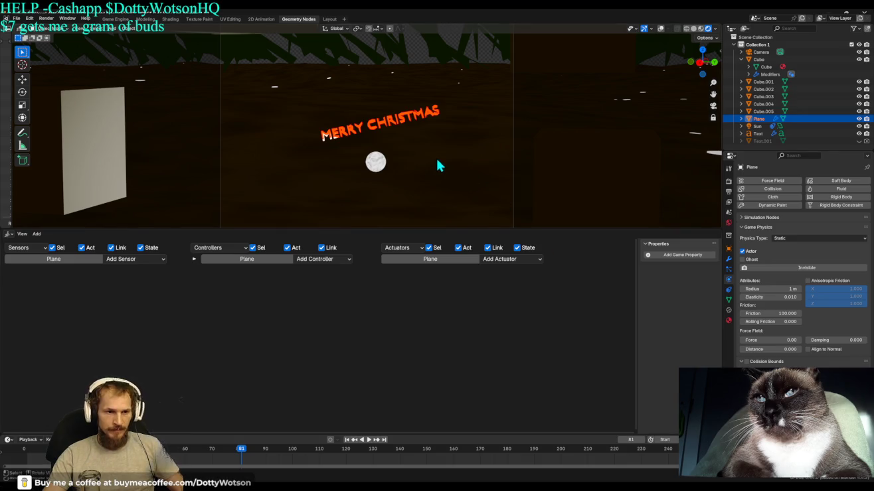
pyautogui.press('p')
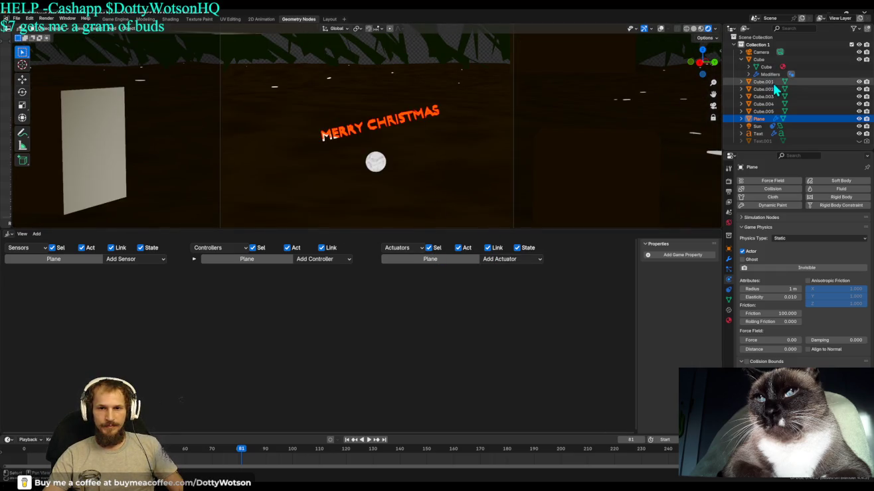
pyautogui.click(762, 52)
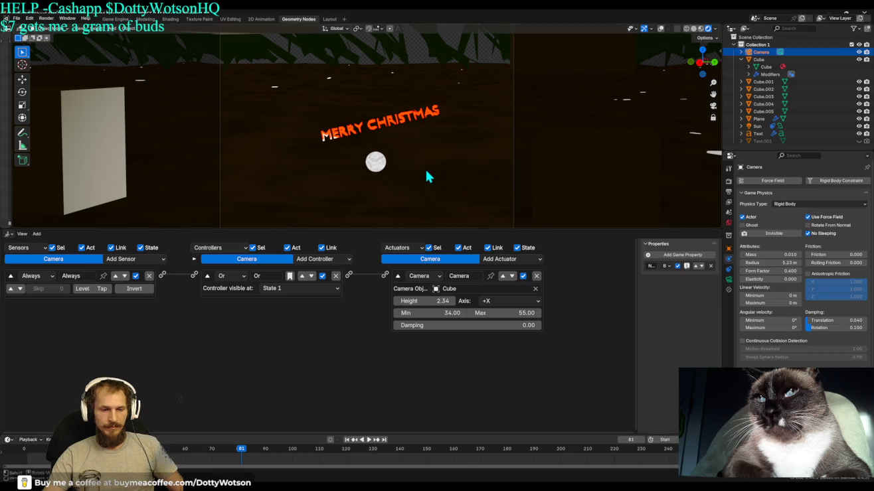
# Step: Run repeated game tests while lowering the camera's collision sphere radius from 5.23 m to 0.53 m
pyautogui.press('p')
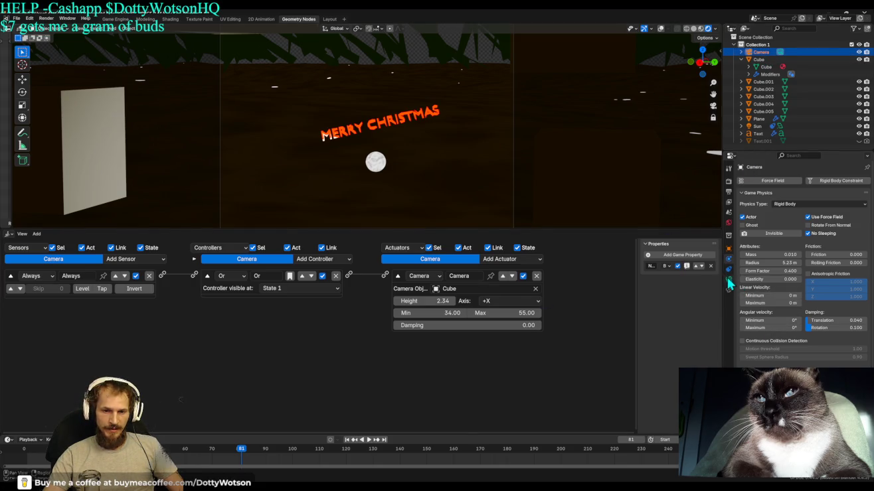
pyautogui.scroll(-3, 753, 321)
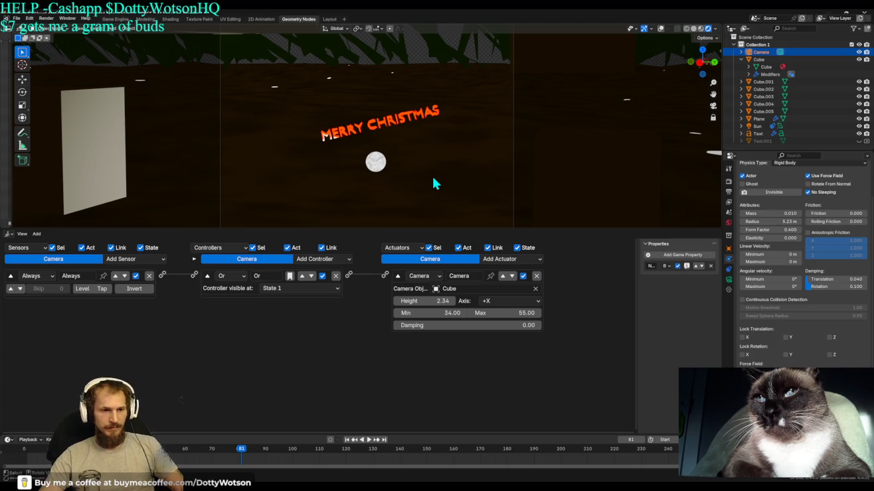
pyautogui.press('p')
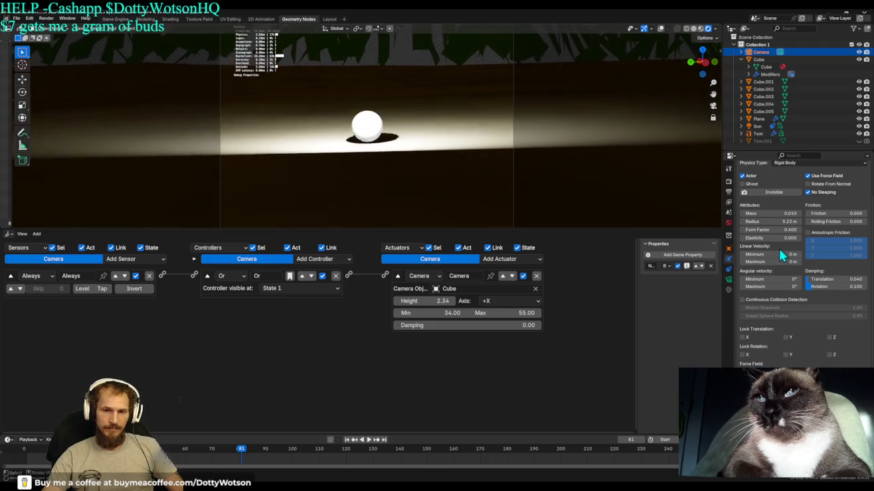
pyautogui.press('Escape')
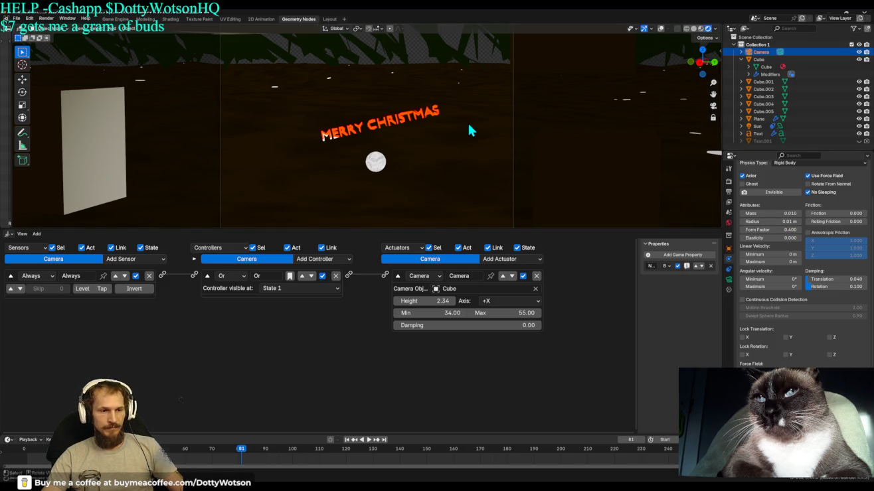
pyautogui.press('p')
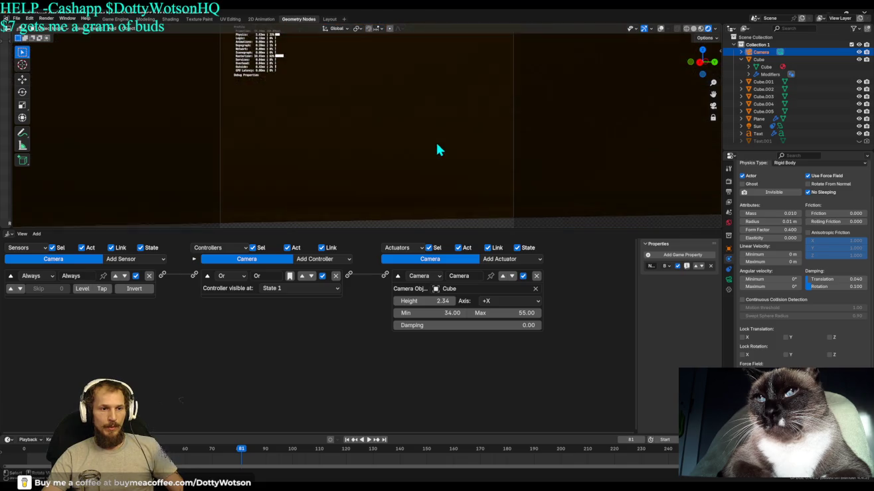
pyautogui.press('Escape')
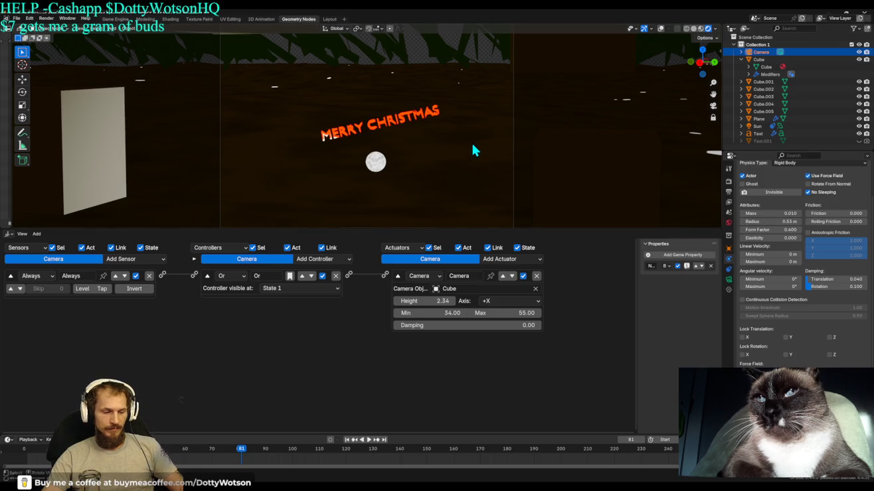
# Step: Start another game run to test how the camera follows
pyautogui.press('p')
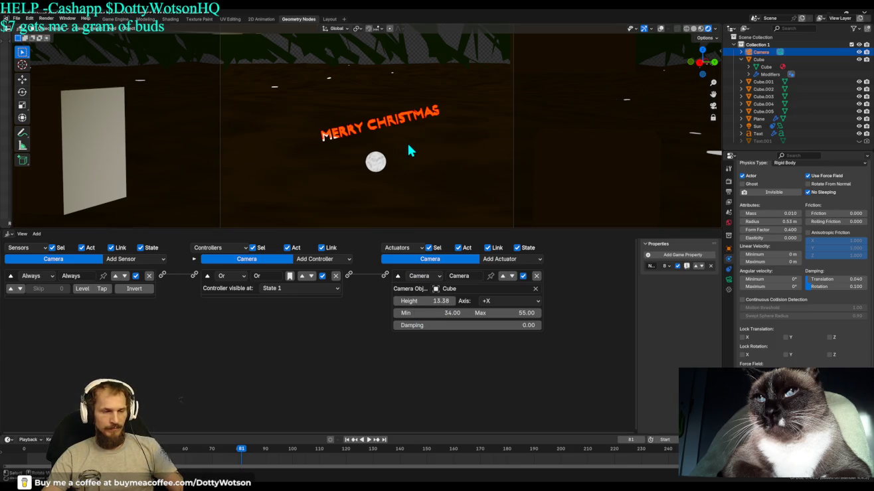
# Step: Lower the Camera actuator's Height and Min to 2.00, then run the game to test them
pyautogui.press('p')
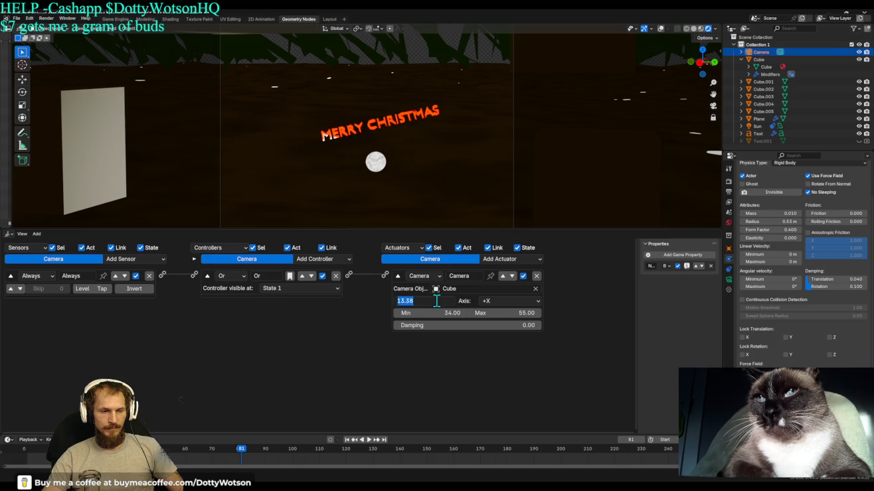
pyautogui.press('Return')
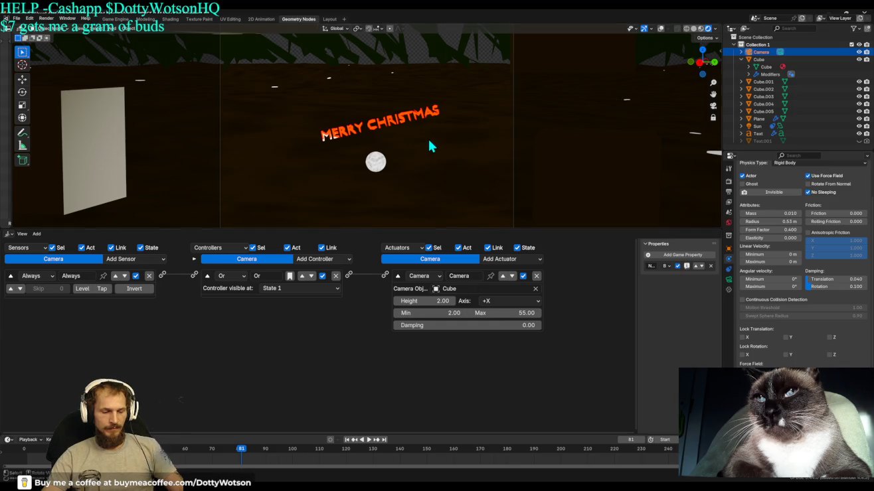
pyautogui.press('p')
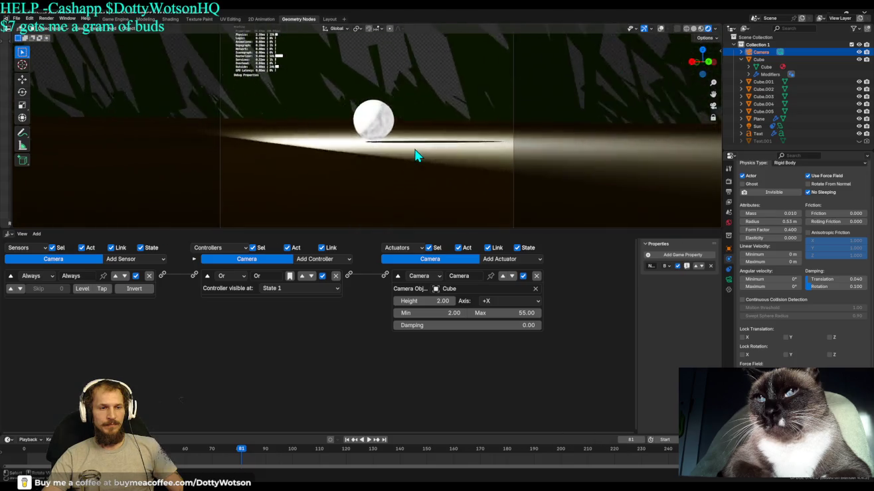
# Step: Stop the game test and return to the editor showing the MERRY CHRISTMAS scene
pyautogui.press('Escape')
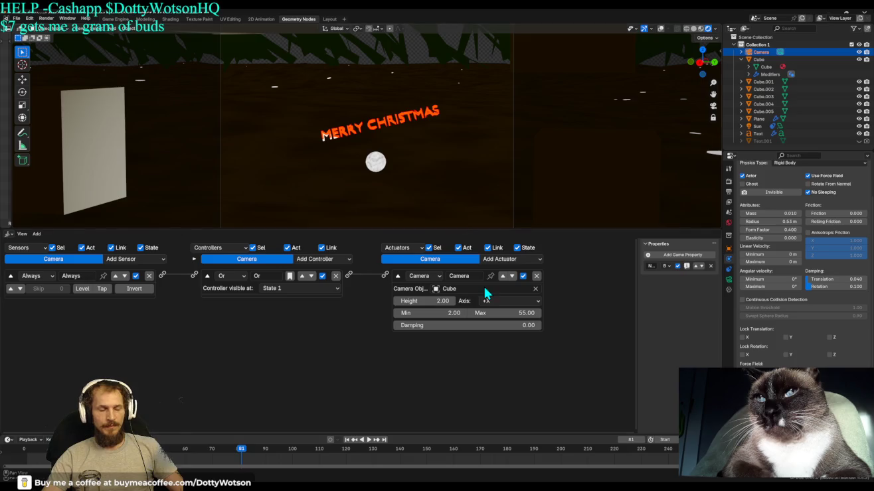
# Step: Enlarge the Camera's collision sphere radius to 3.13 m and start a game test
pyautogui.moveTo(773, 221); pyautogui.dragTo(794, 221)
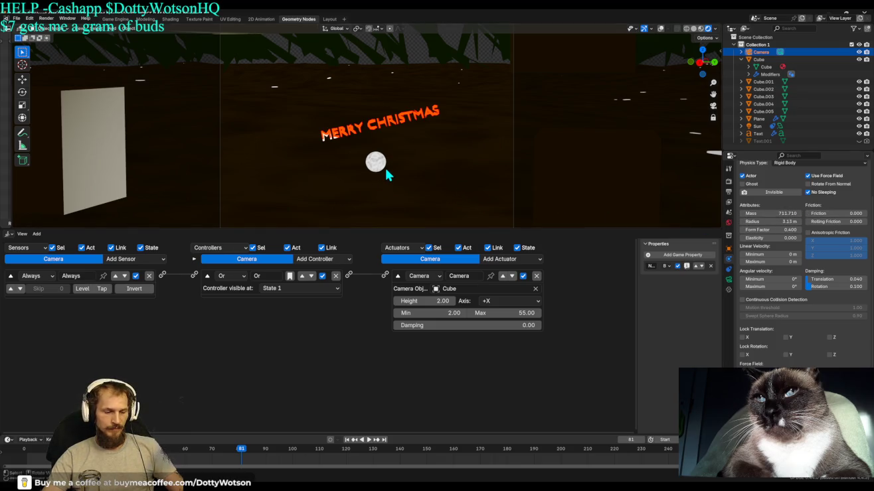
pyautogui.press('p')
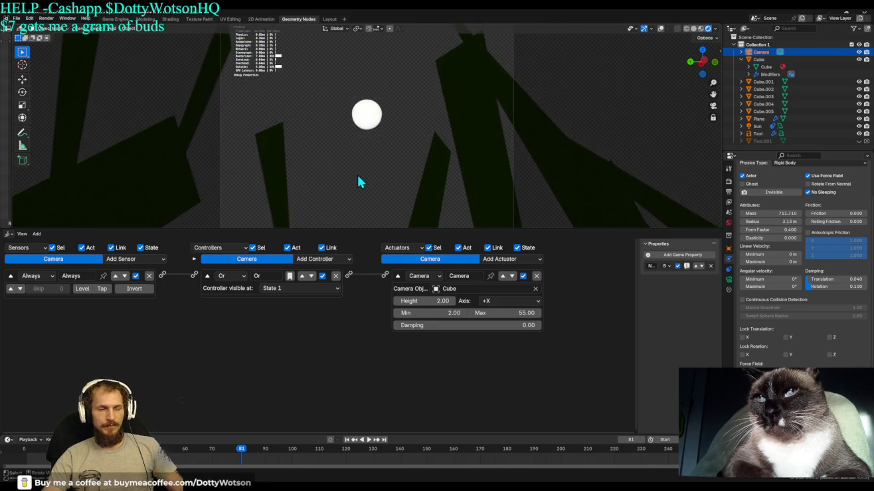
pyautogui.press('Escape')
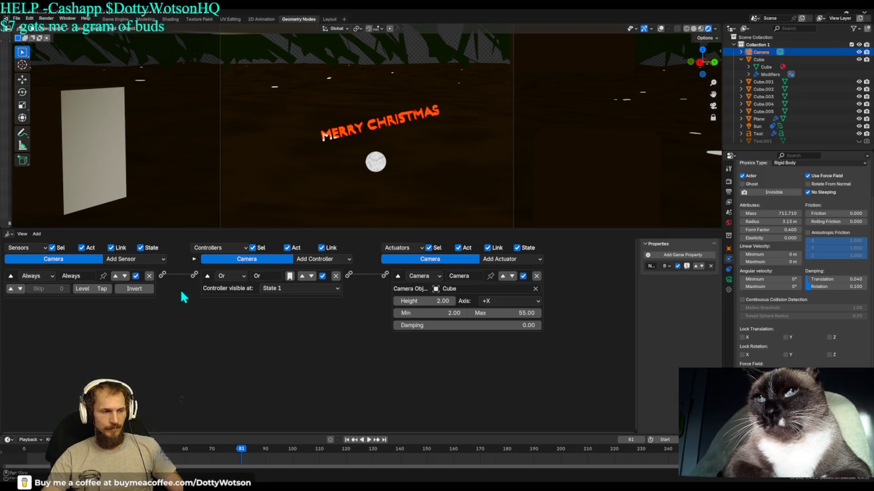
# Step: Add a second Always sensor and a Constraint actuator to the camera, and link them
pyautogui.click(150, 259)
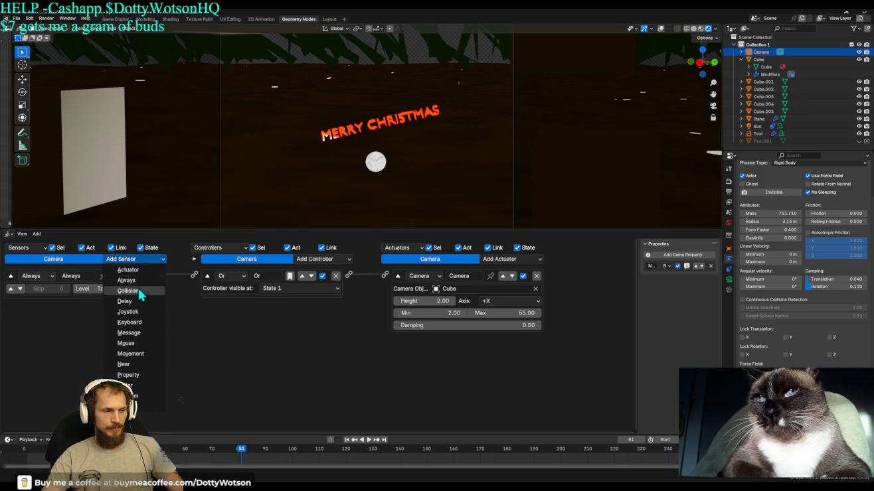
pyautogui.click(140, 279)
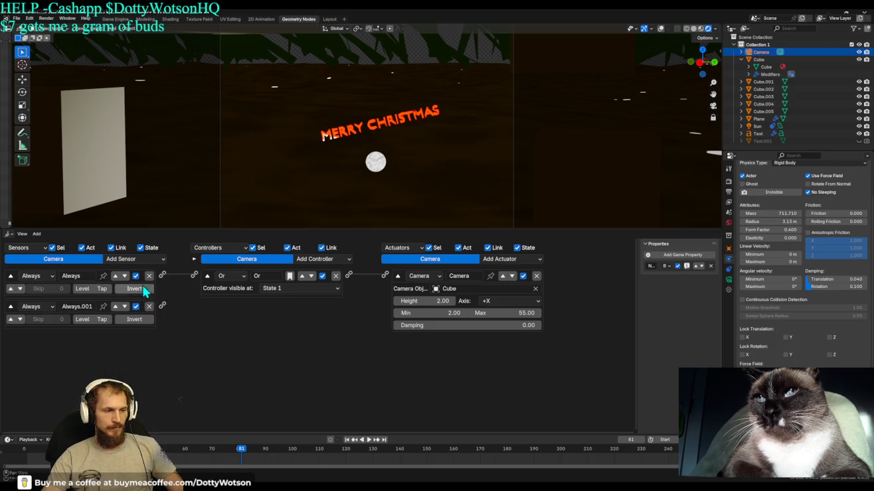
pyautogui.click(520, 260)
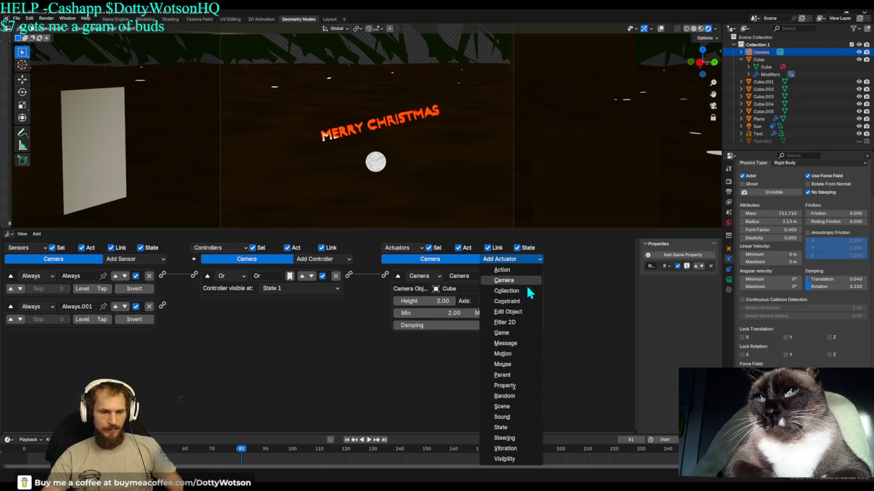
pyautogui.click(521, 304)
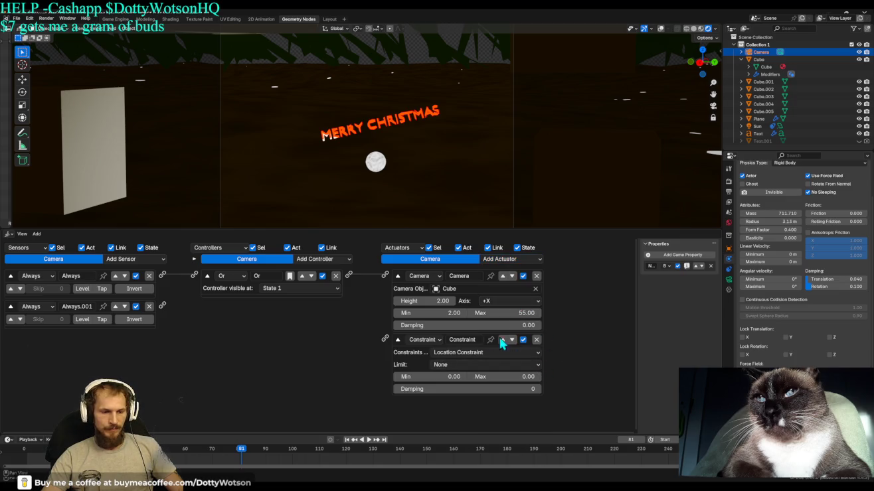
pyautogui.moveTo(387, 332); pyautogui.dragTo(384, 339)
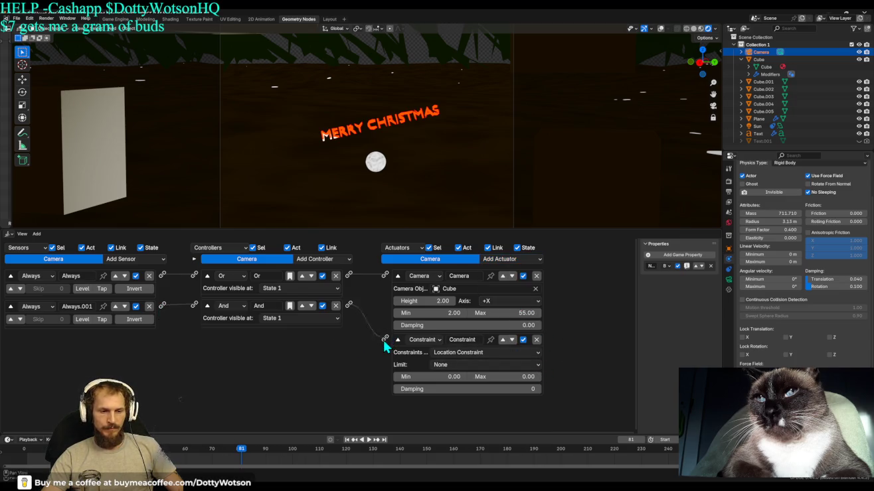
# Step: Make the constraint a Distance constraint along the -Y axis
pyautogui.click(497, 353)
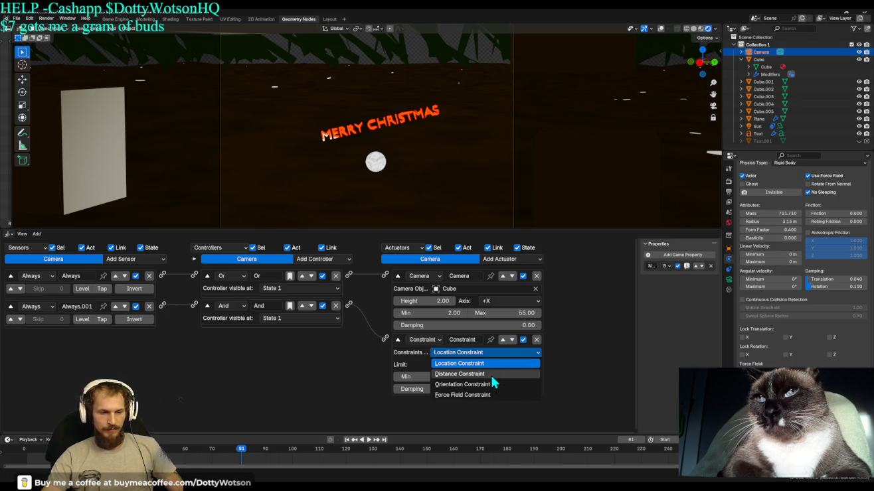
pyautogui.click(491, 373)
pyautogui.scroll(-2, 589, 382)
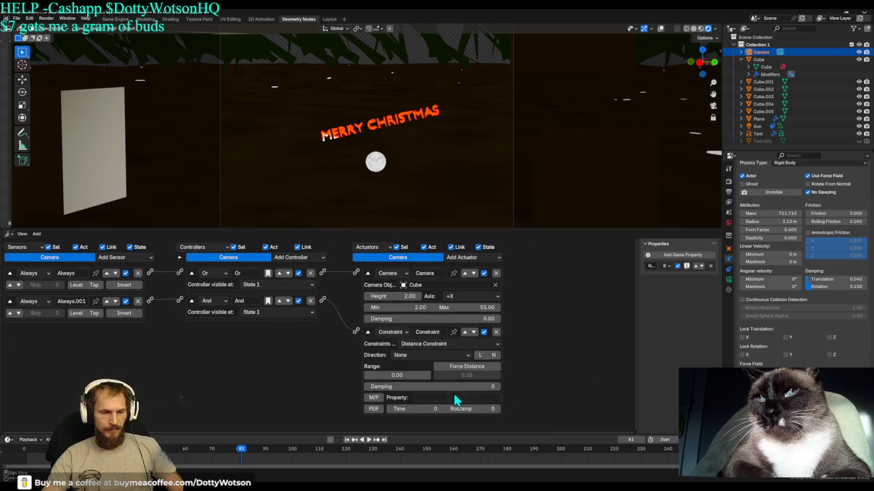
pyautogui.click(419, 354)
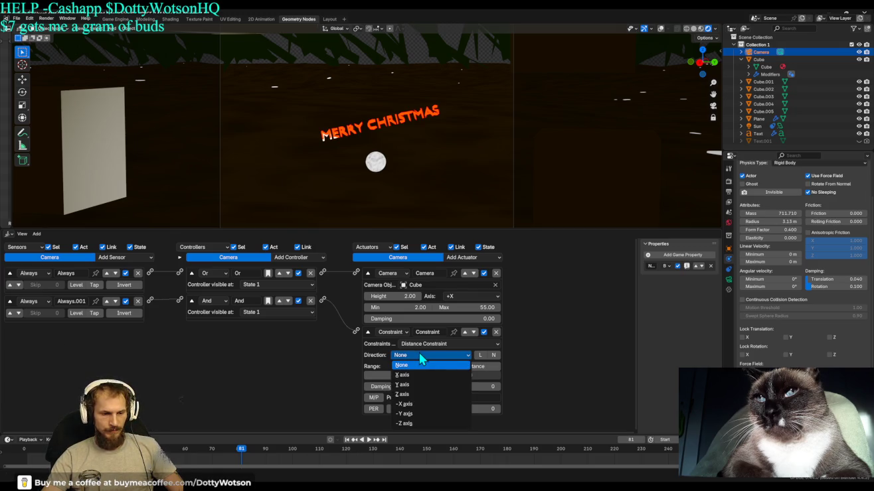
pyautogui.click(427, 413)
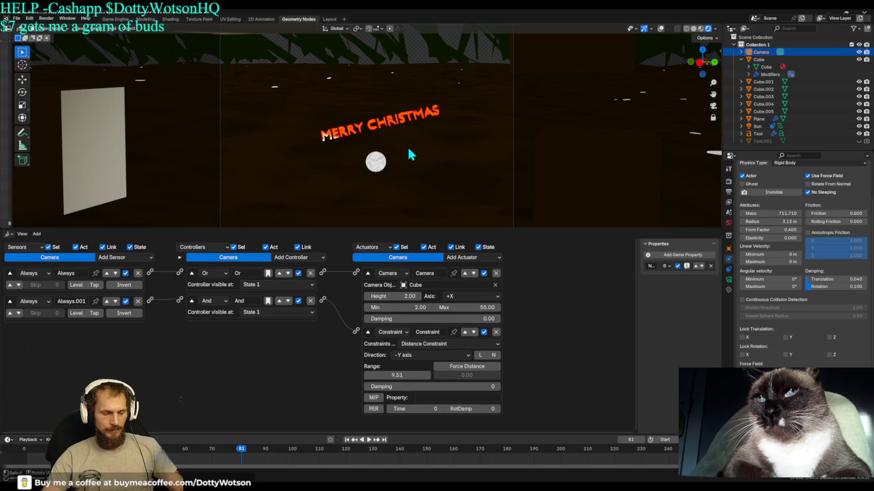
# Step: Test-run the game, set the force distance to 0.12, then delete the Constraint actuator
pyautogui.press('p')
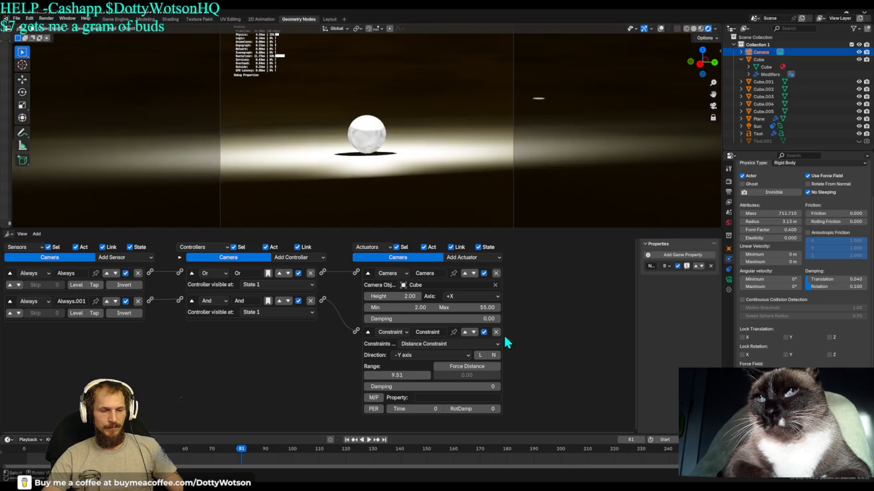
pyautogui.press('Escape')
pyautogui.moveTo(479, 375); pyautogui.dragTo(487, 374)
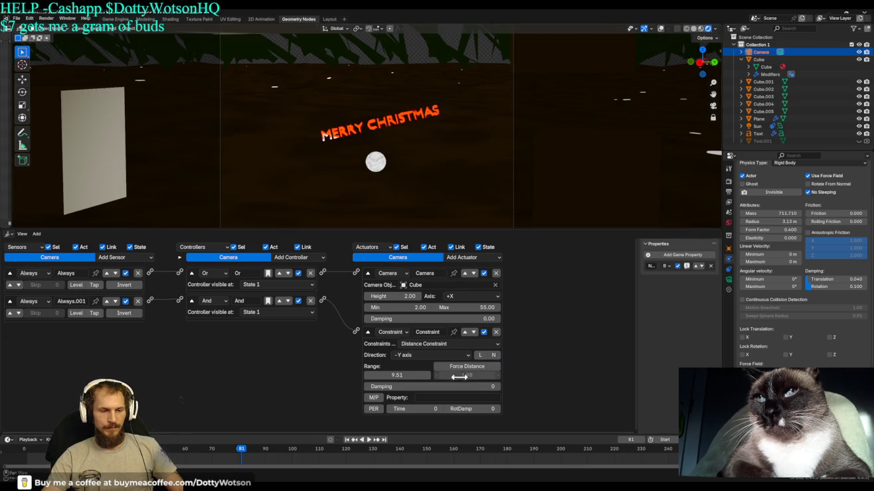
pyautogui.click(496, 332)
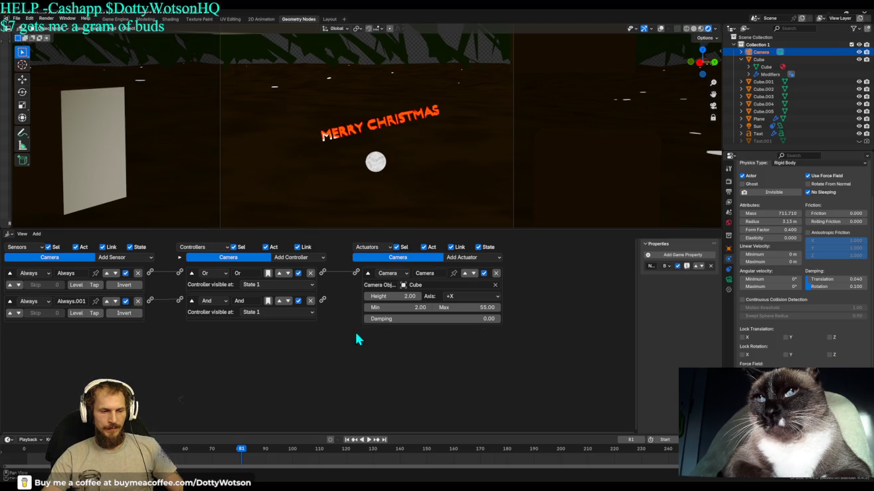
pyautogui.click(490, 258)
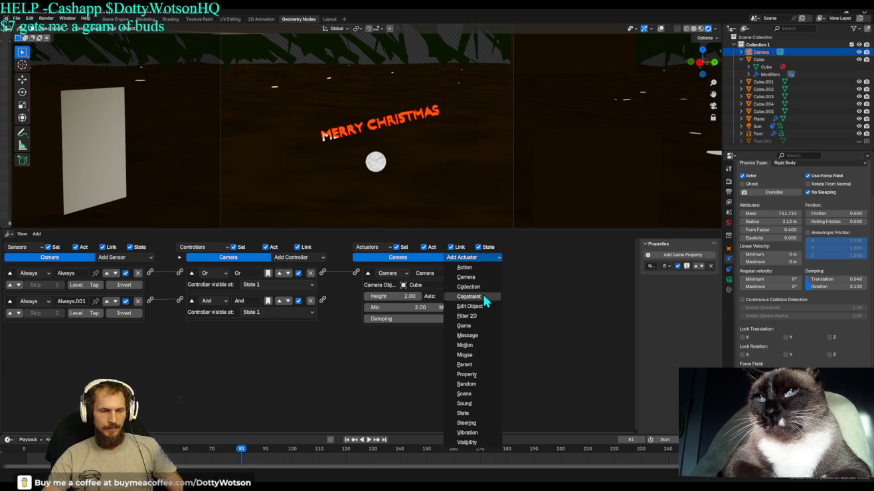
# Step: Add another Constraint actuator, check its location limit options leaving None, then remove it
pyautogui.click(472, 296)
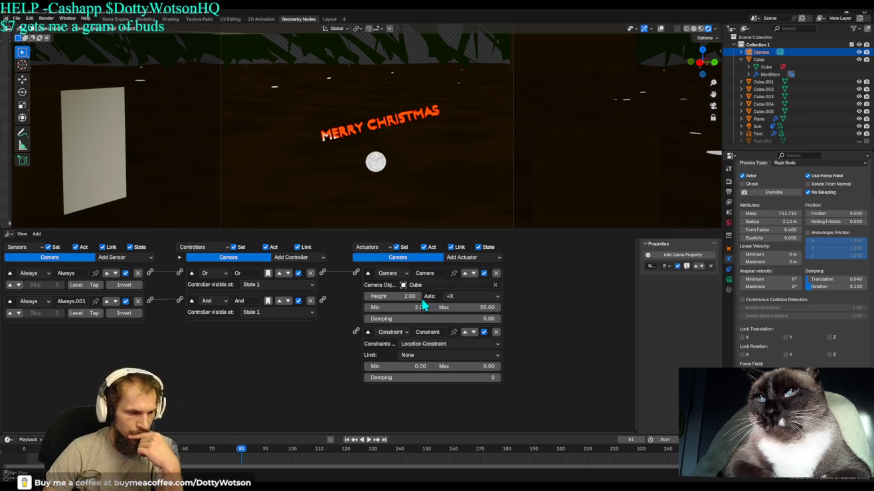
pyautogui.click(441, 357)
pyautogui.click(438, 356)
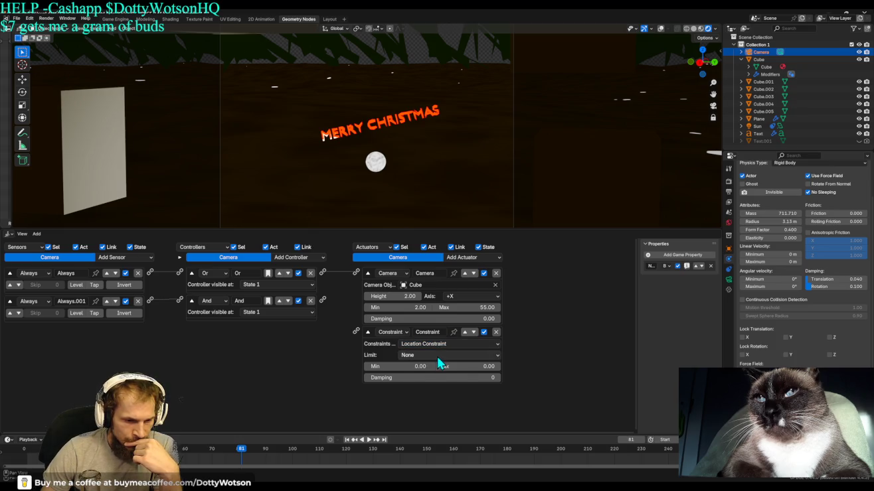
pyautogui.click(439, 356)
pyautogui.click(440, 362)
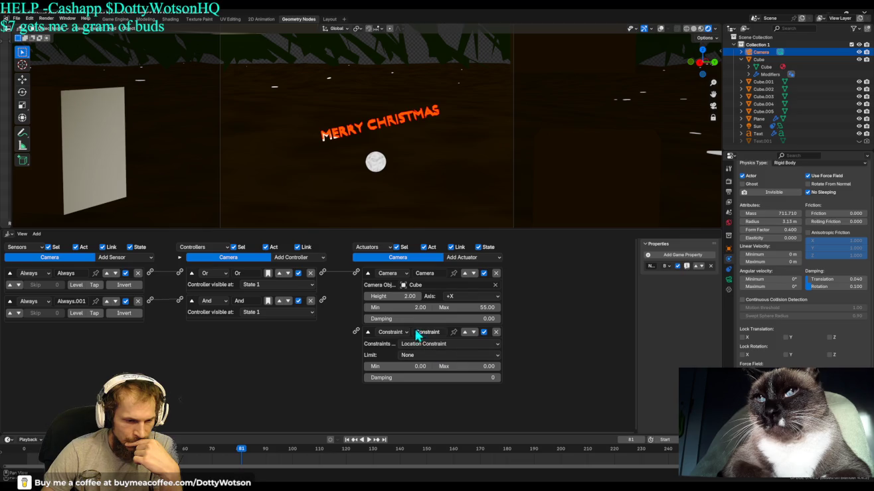
pyautogui.click(496, 331)
# Step: Add a Motion actuator to the camera, look at its motion types, then delete it
pyautogui.click(474, 259)
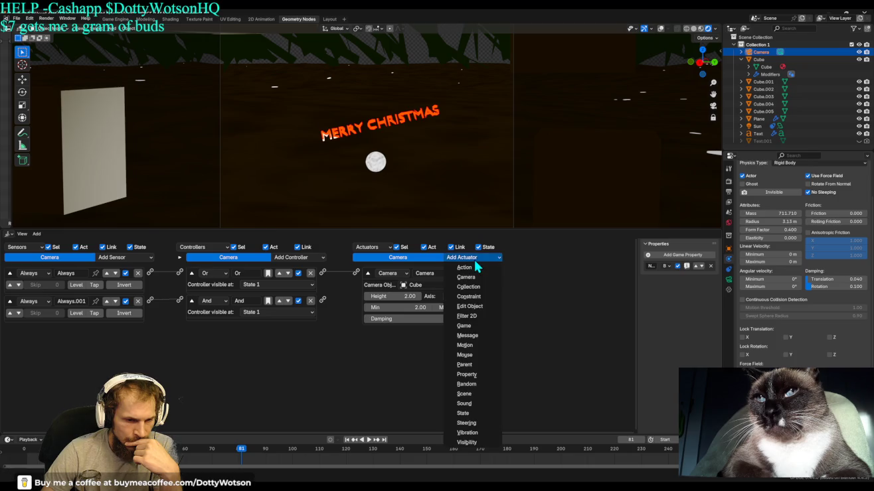
pyautogui.click(487, 345)
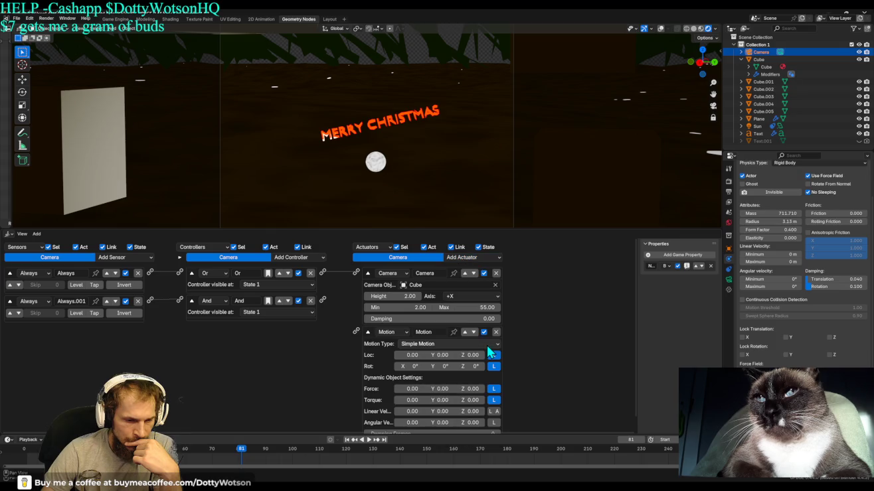
pyautogui.scroll(-2, 522, 361)
pyautogui.click(399, 329)
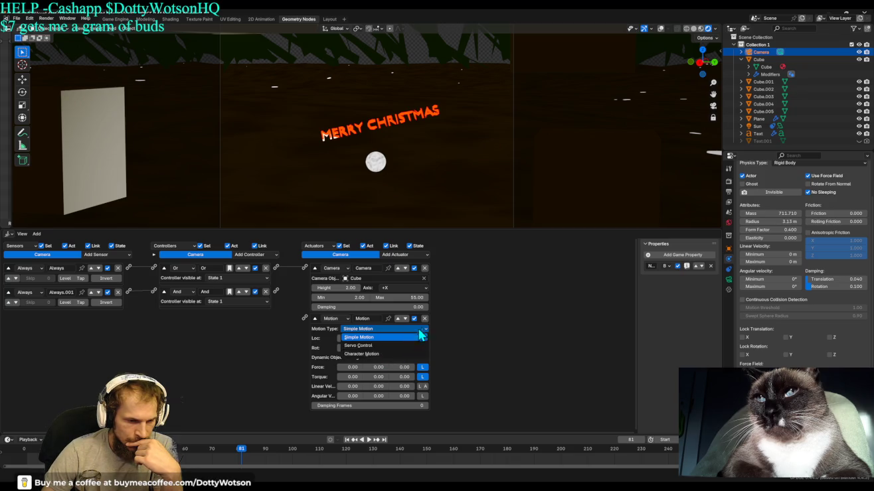
pyautogui.click(421, 334)
pyautogui.click(425, 318)
# Step: Add and then delete an extra Camera actuator, leaving the original one following the Cube
pyautogui.click(413, 254)
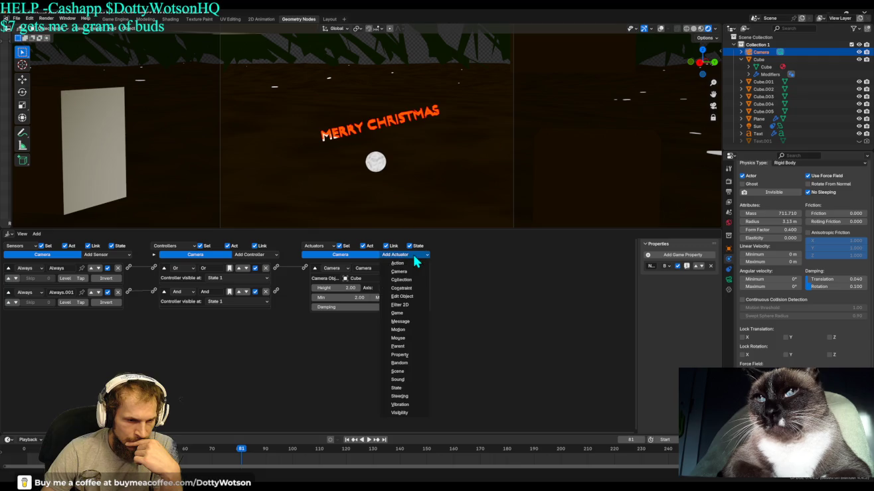
pyautogui.click(409, 272)
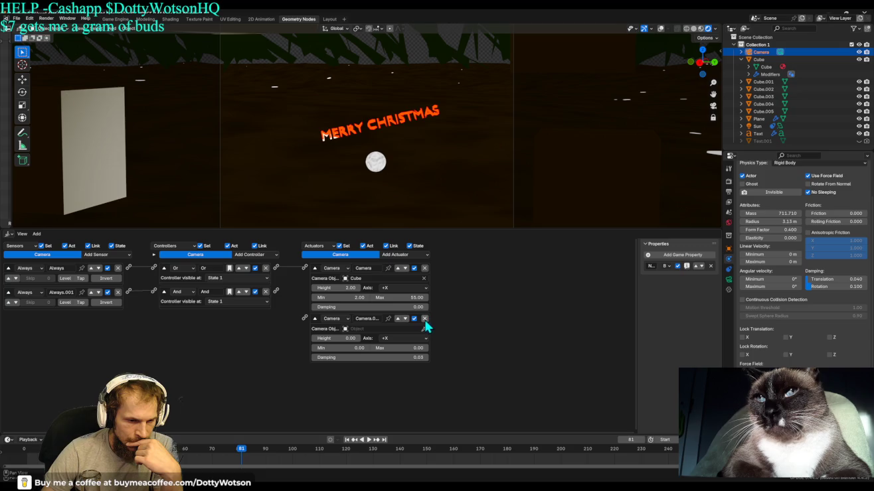
pyautogui.click(425, 319)
pyautogui.click(406, 255)
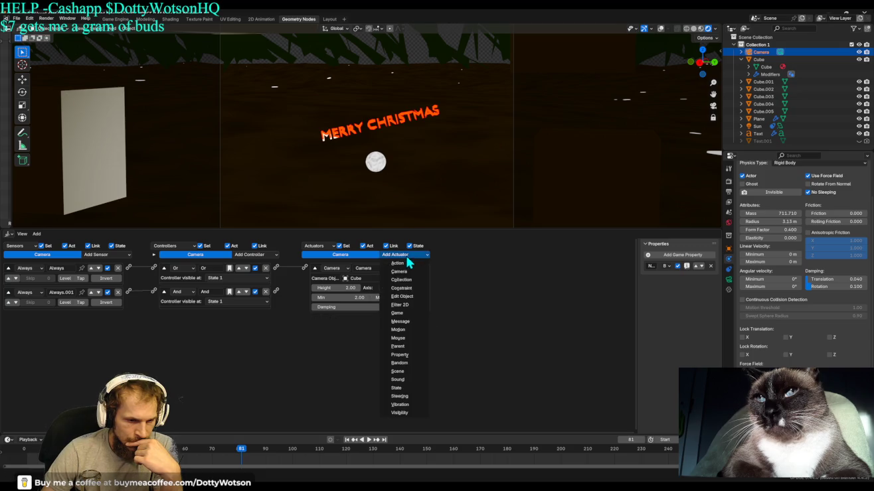
# Step: Add a Mouse actuator in Look mode (X and Y axes, sensitivity 2.000), then start the game
pyautogui.click(413, 337)
pyautogui.click(394, 328)
pyautogui.click(392, 346)
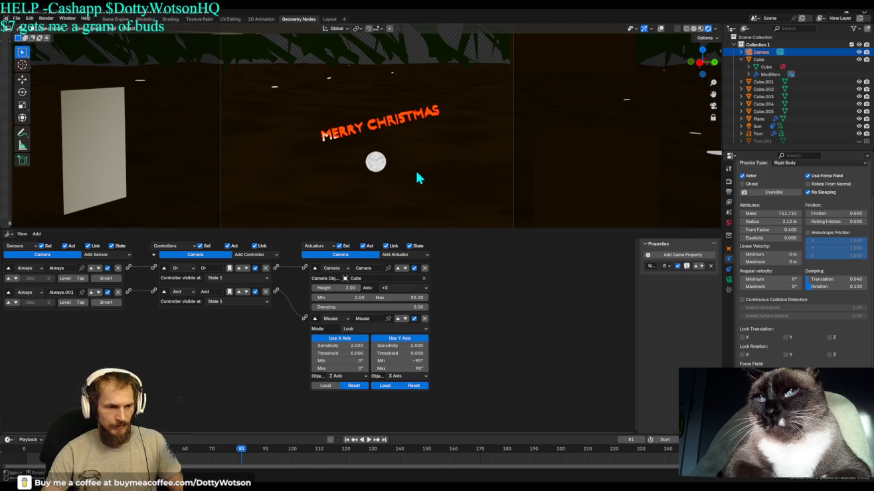
pyautogui.press('p')
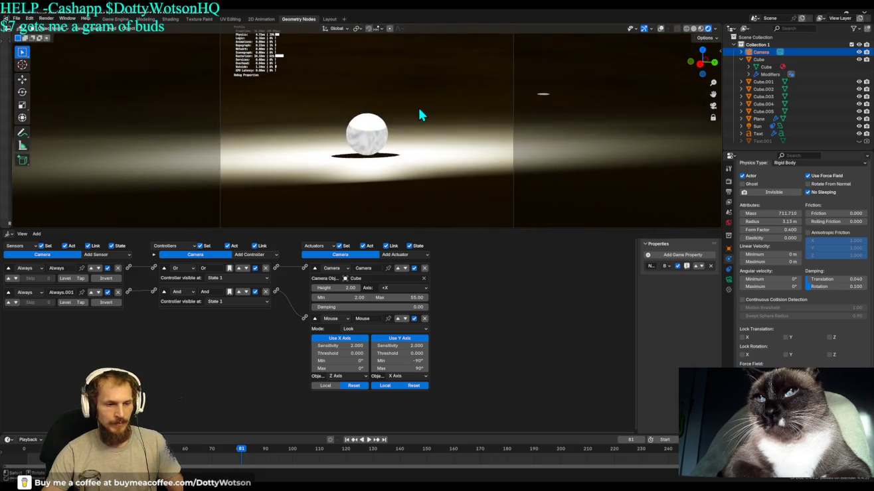
# Step: Stop the game, delete the Or controller, and test-run the game again
pyautogui.press('Escape')
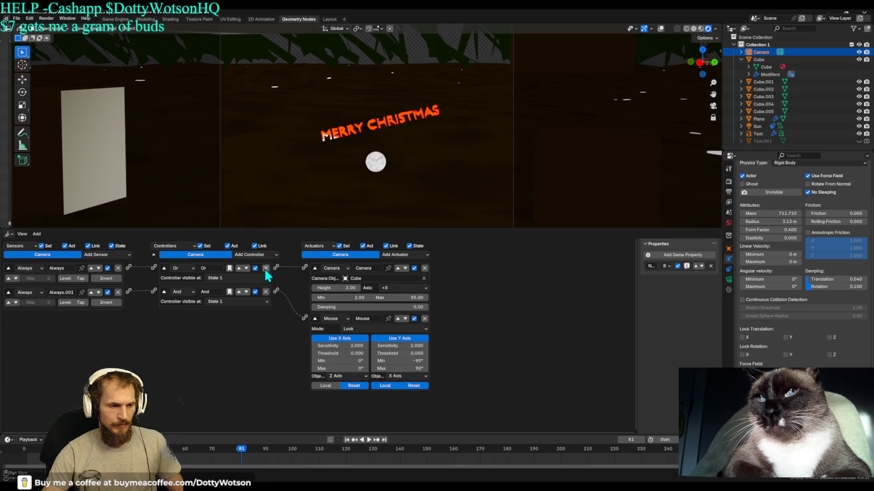
pyautogui.click(265, 268)
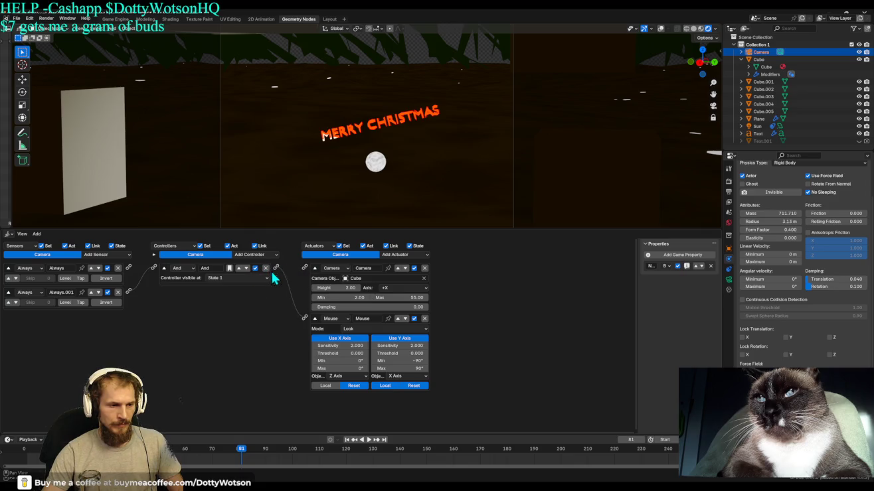
pyautogui.click(179, 269)
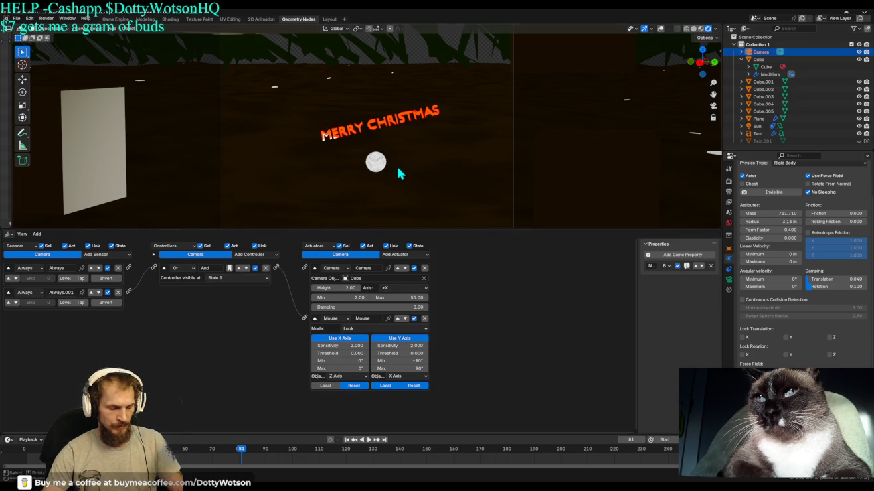
pyautogui.press('p')
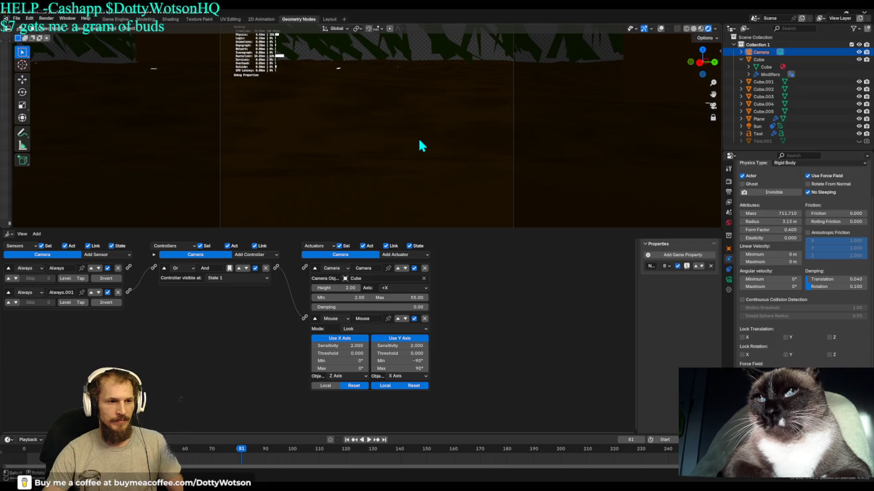
pyautogui.press('Escape')
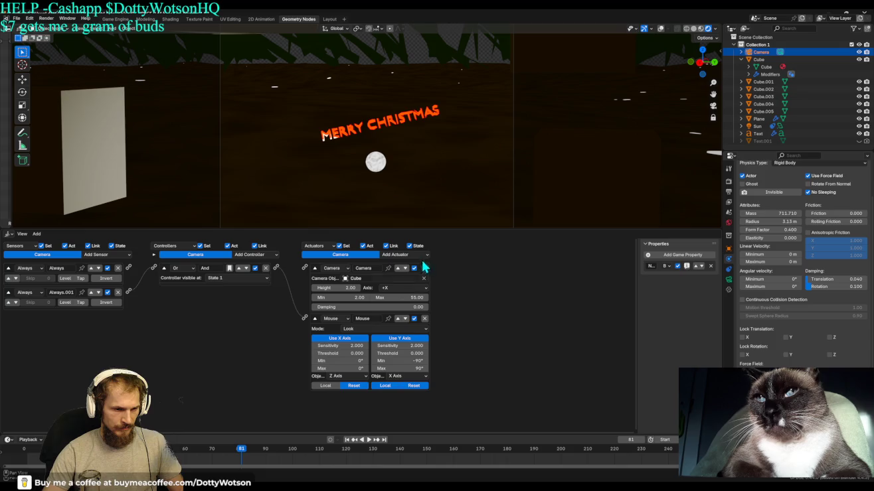
# Step: Keep the Mouse actuator on Look with Y reset, link Always.001 to it, test, then remove it
pyautogui.click(368, 328)
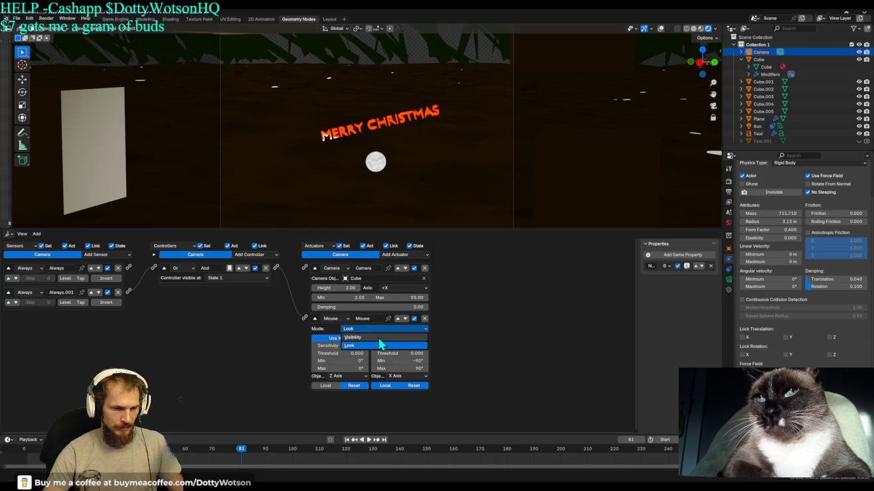
pyautogui.click(391, 330)
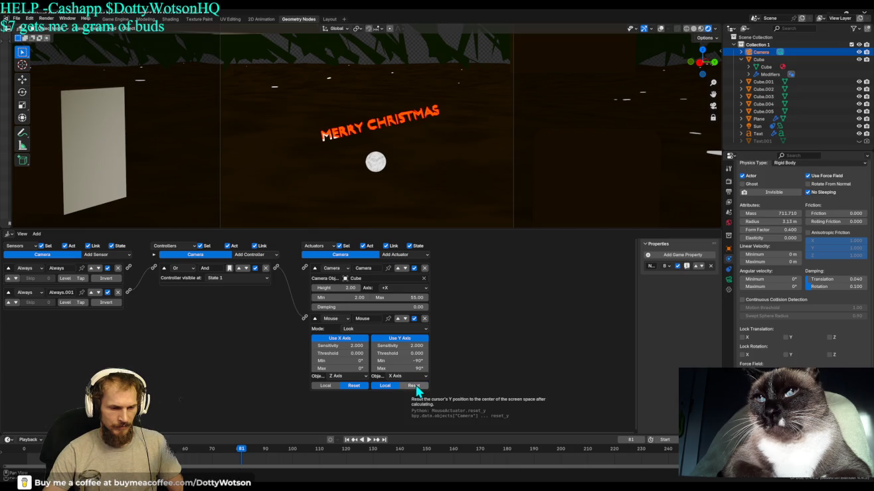
pyautogui.click(417, 389)
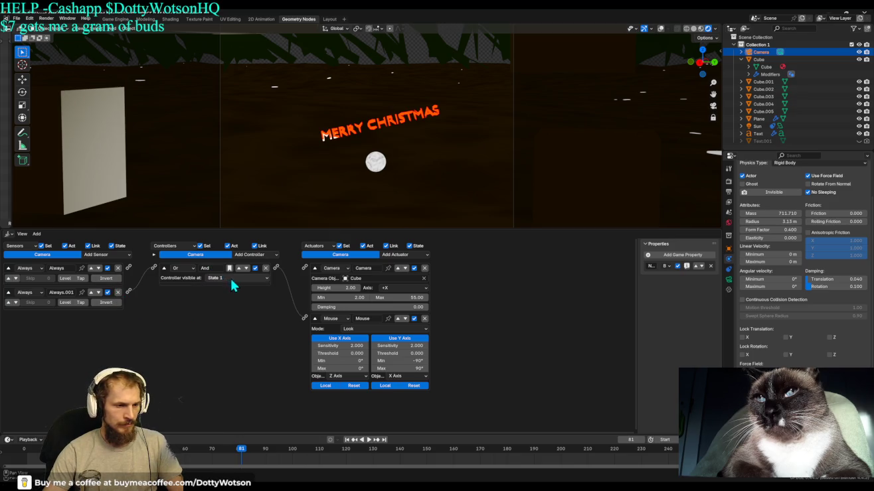
pyautogui.click(267, 268)
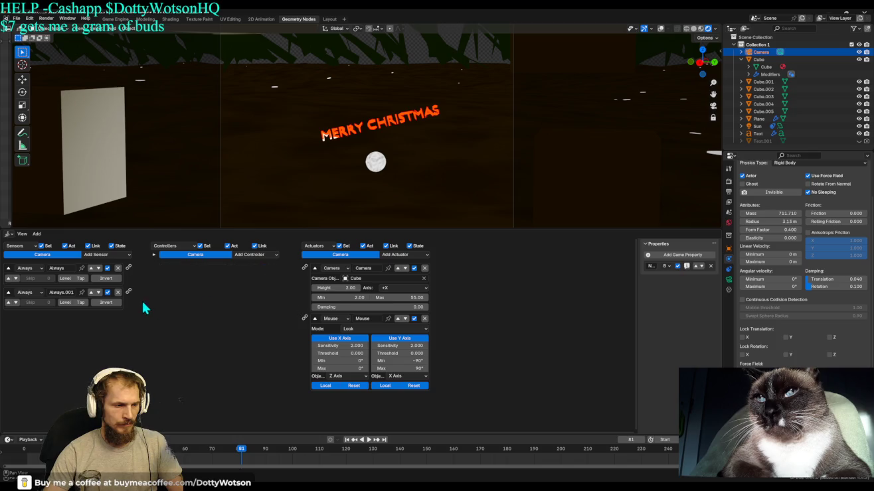
pyautogui.moveTo(130, 292)
pyautogui.mouseDown()
pyautogui.moveTo(299, 306)
pyautogui.moveTo(305, 319)
pyautogui.mouseUp()
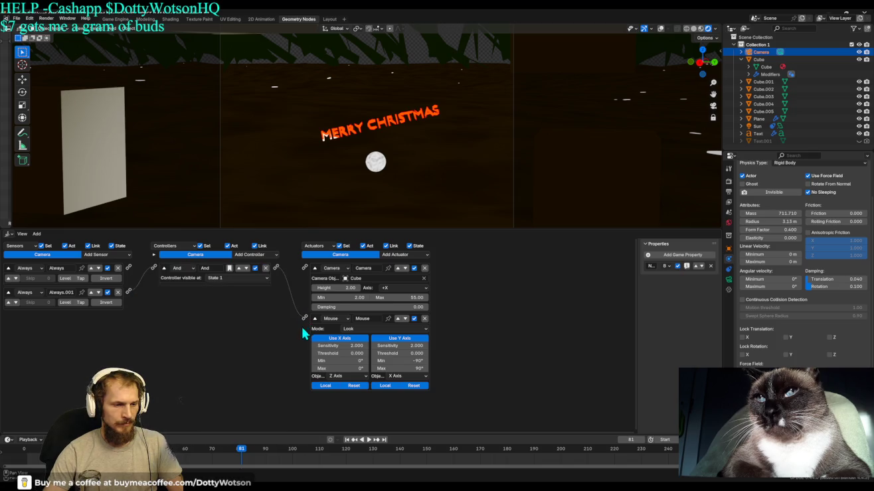
pyautogui.press('p')
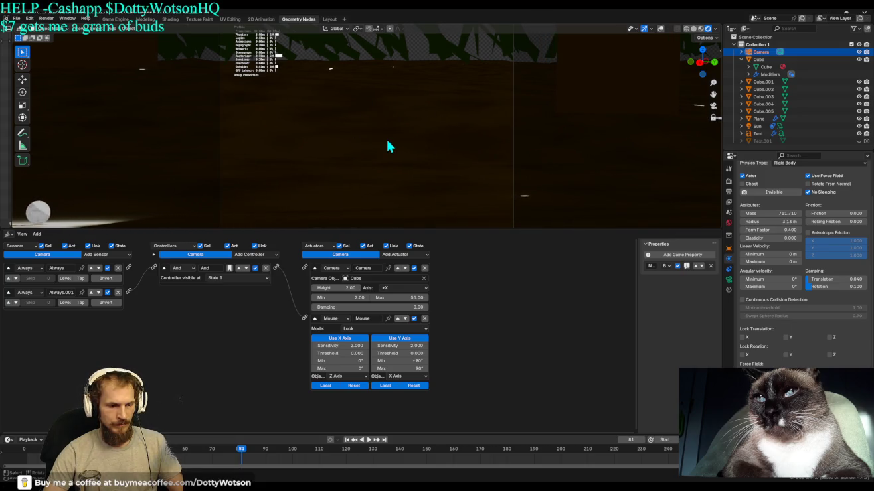
pyautogui.press('Escape')
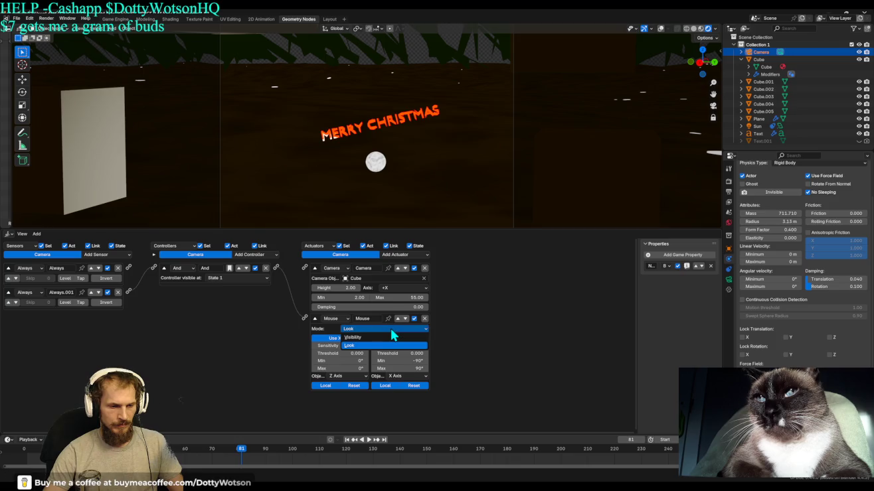
pyautogui.click(425, 319)
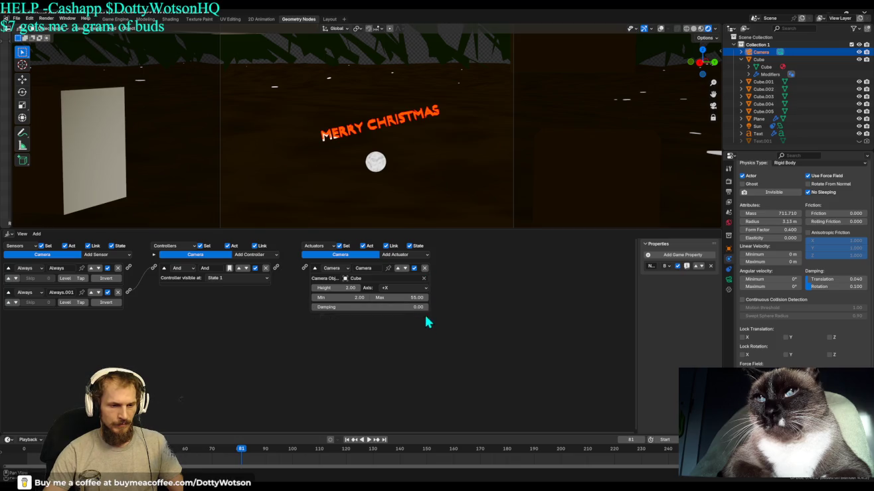
# Step: Add a Motion actuator and swap Always.001 for a Mouse Movement sensor linked to a controller, then test
pyautogui.click(416, 255)
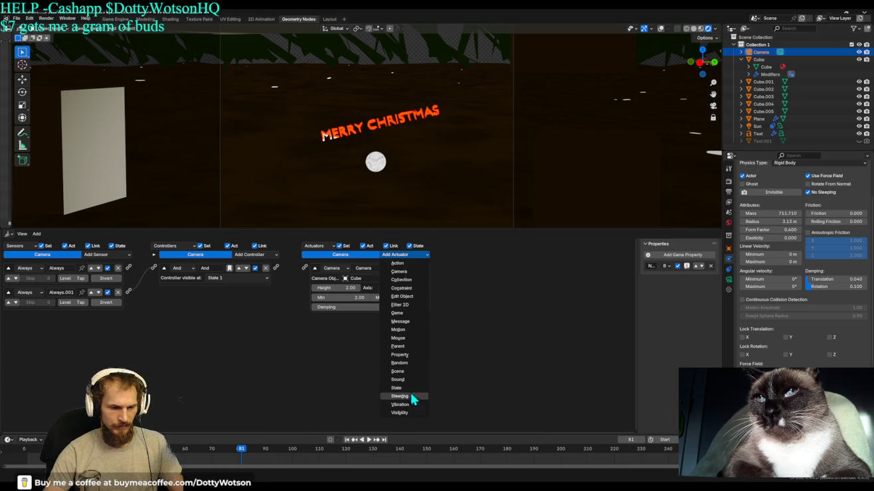
pyautogui.click(408, 328)
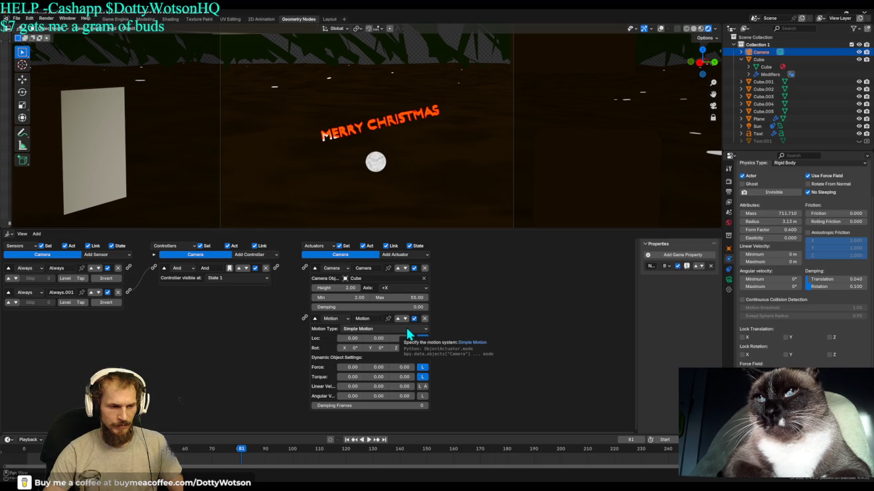
pyautogui.click(118, 293)
pyautogui.click(112, 255)
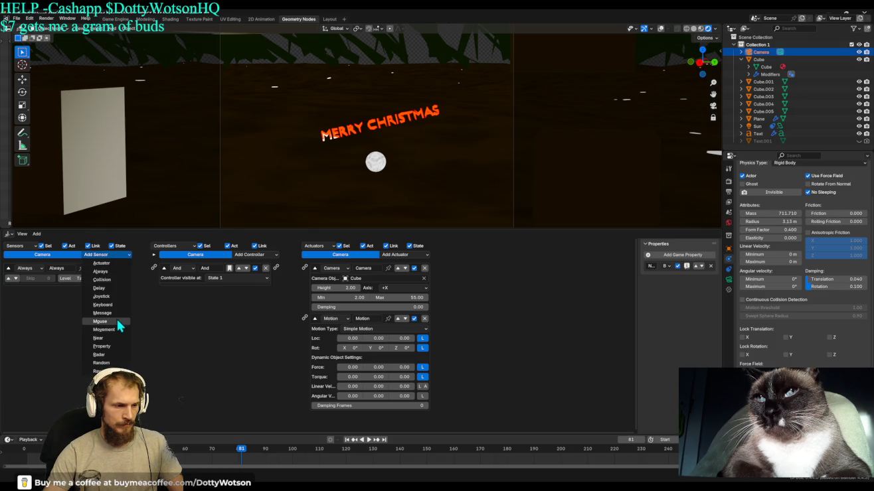
pyautogui.click(113, 321)
pyautogui.click(93, 313)
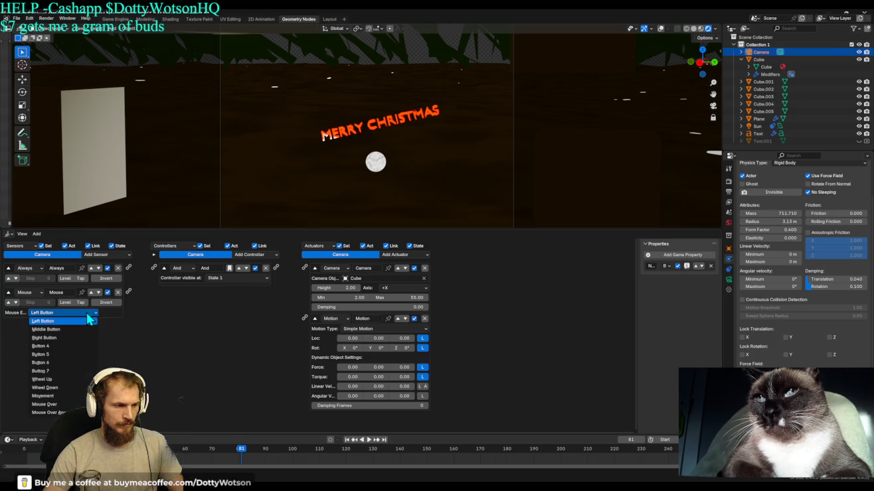
pyautogui.click(60, 395)
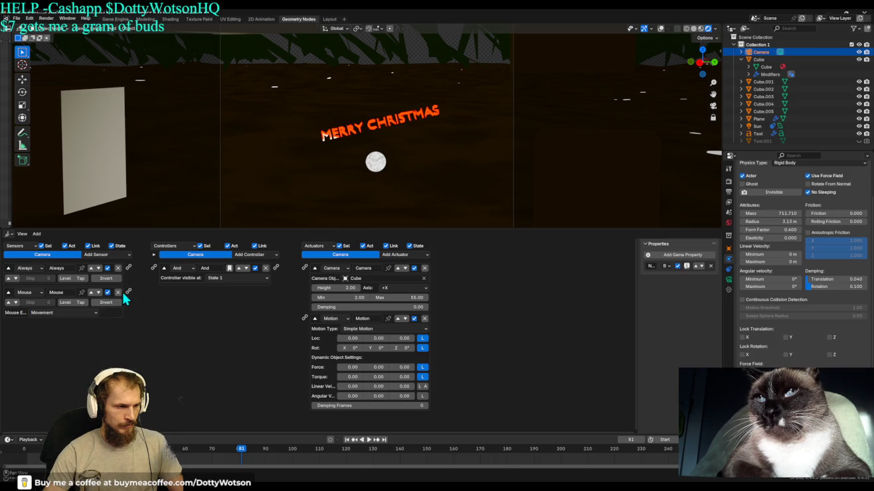
pyautogui.moveTo(128, 291)
pyautogui.mouseDown()
pyautogui.moveTo(282, 328)
pyautogui.moveTo(304, 318)
pyautogui.mouseUp()
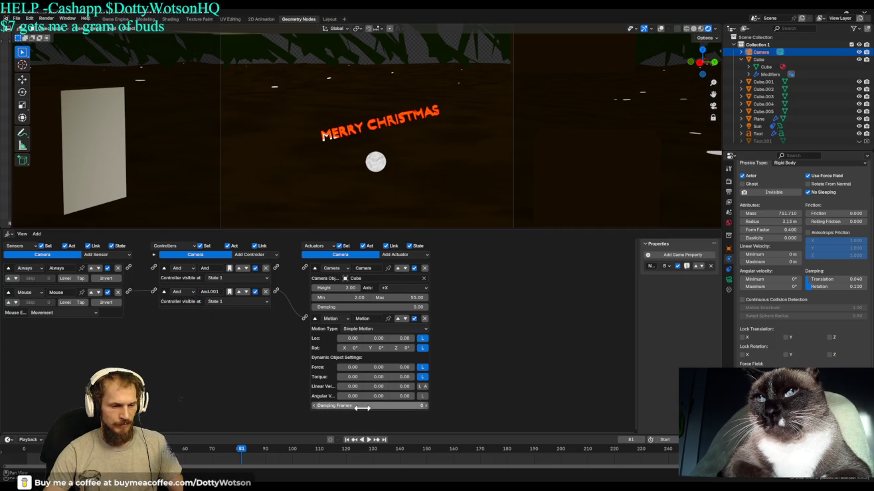
pyautogui.press('p')
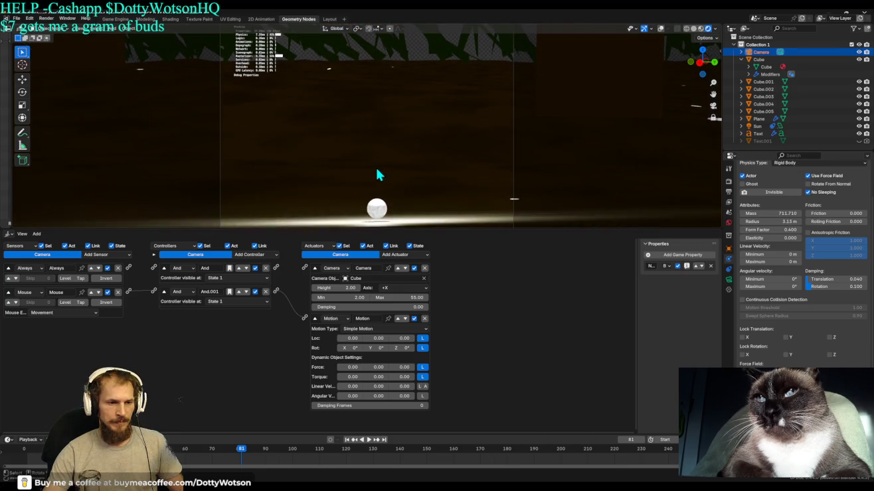
pyautogui.press('Escape')
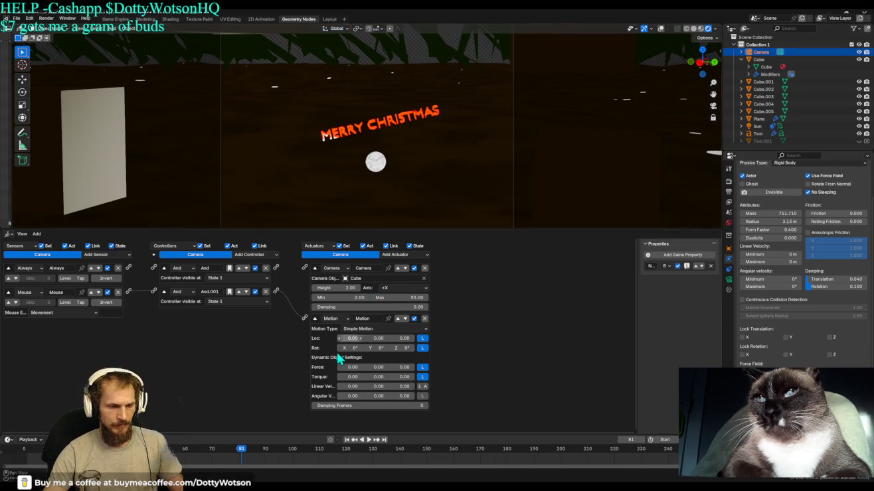
# Step: Switch the Motion actuator to Character Motion, test it, and delete the Always sensor
pyautogui.click(376, 328)
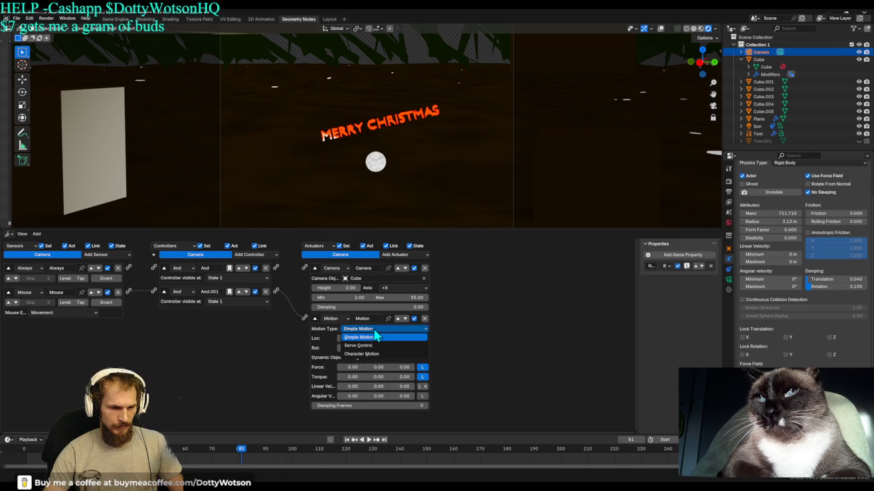
pyautogui.click(381, 352)
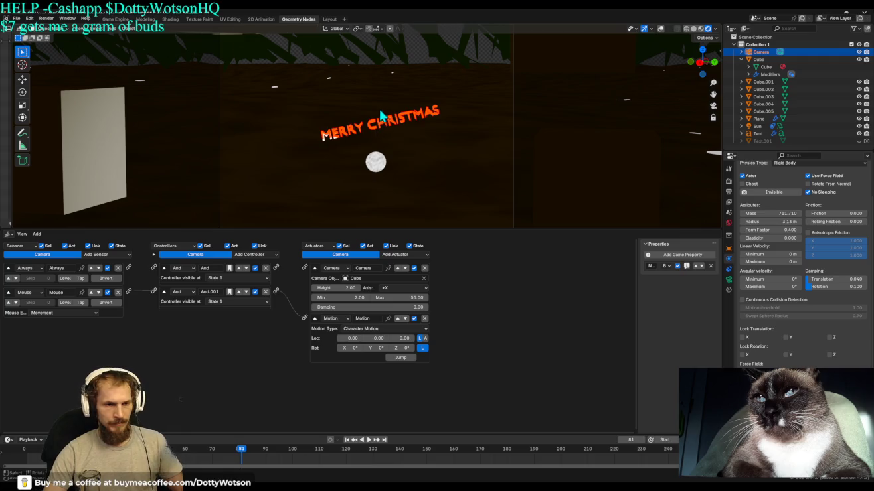
pyautogui.press('p')
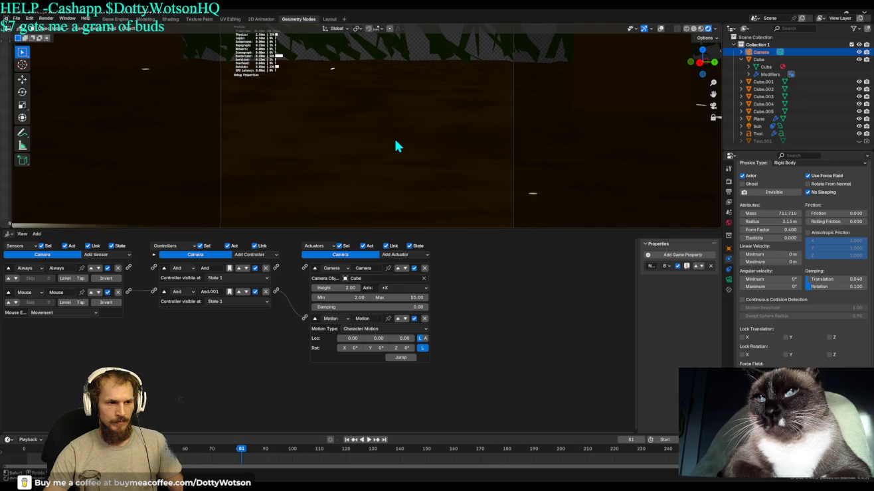
pyautogui.press('Escape')
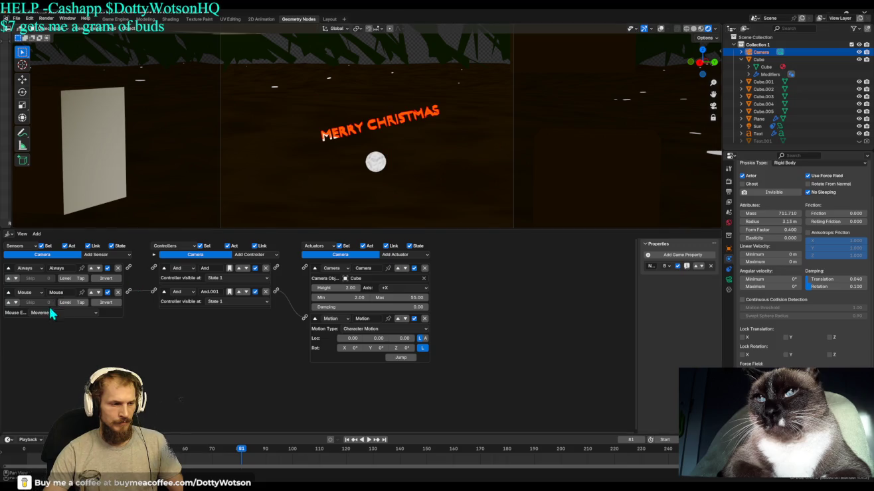
pyautogui.click(117, 268)
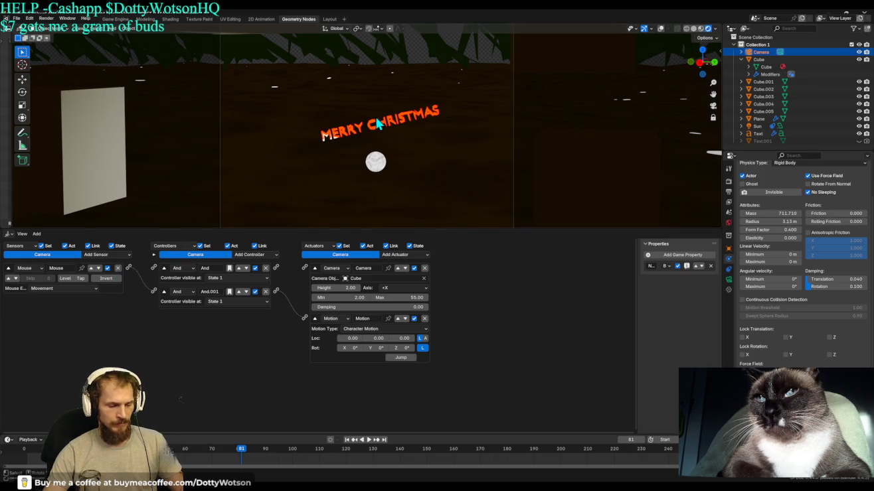
# Step: Set the Camera's physics type to Character and test-run the game a few times
pyautogui.press('p')
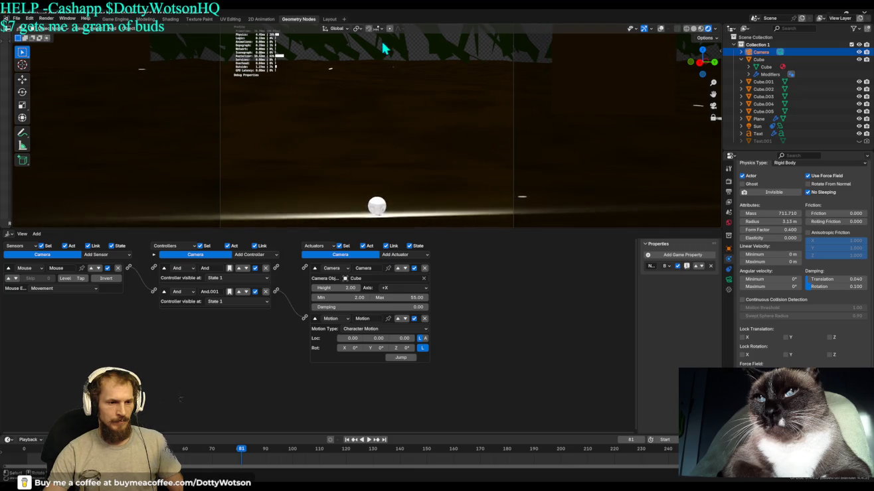
pyautogui.press('Escape')
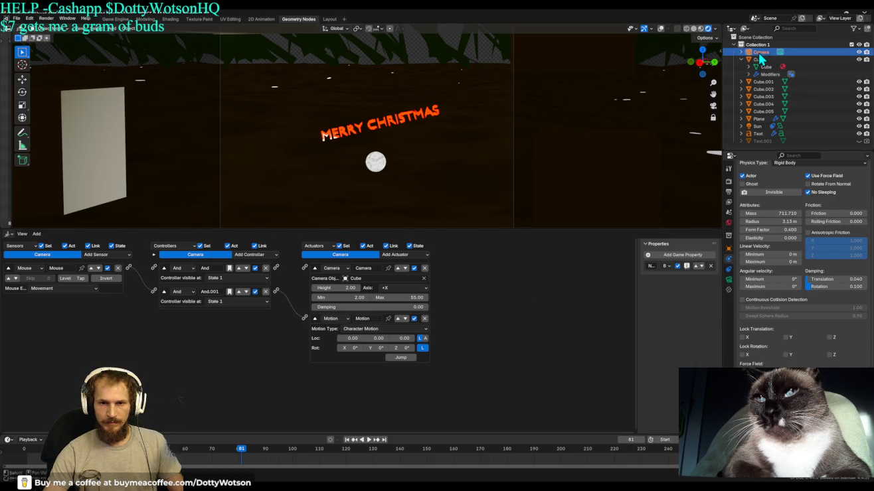
pyautogui.scroll(3, 789, 230)
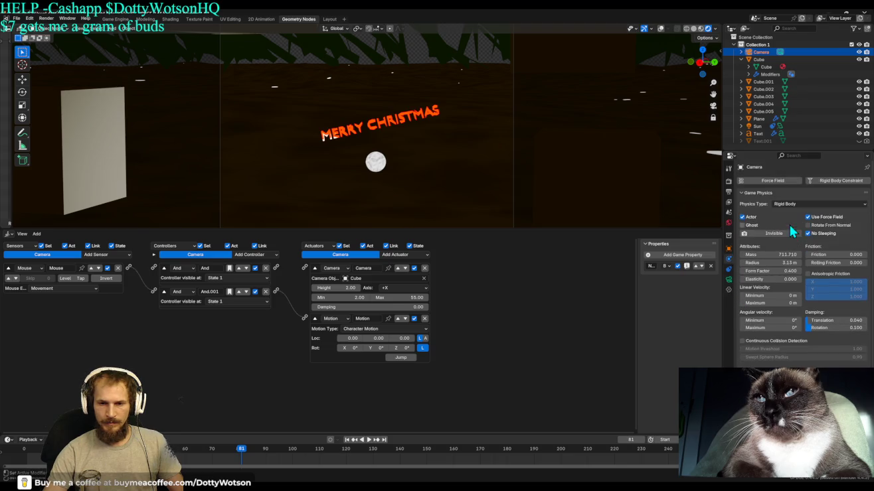
pyautogui.click(813, 206)
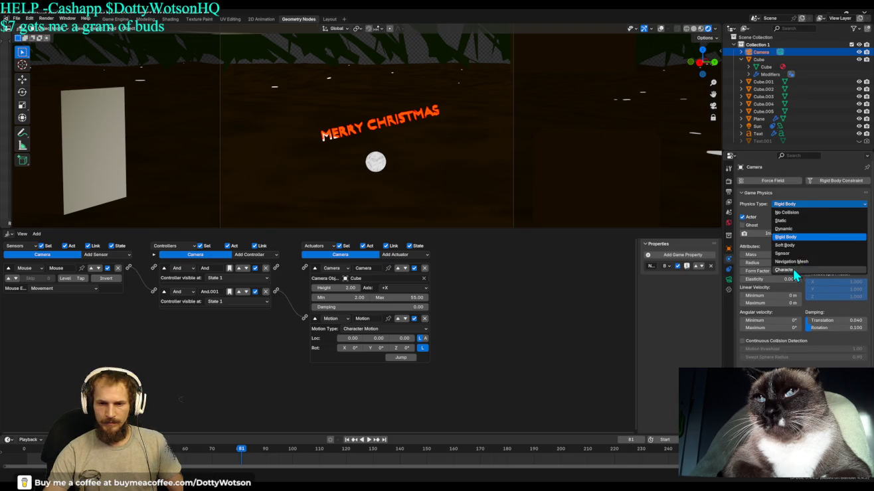
pyautogui.click(788, 270)
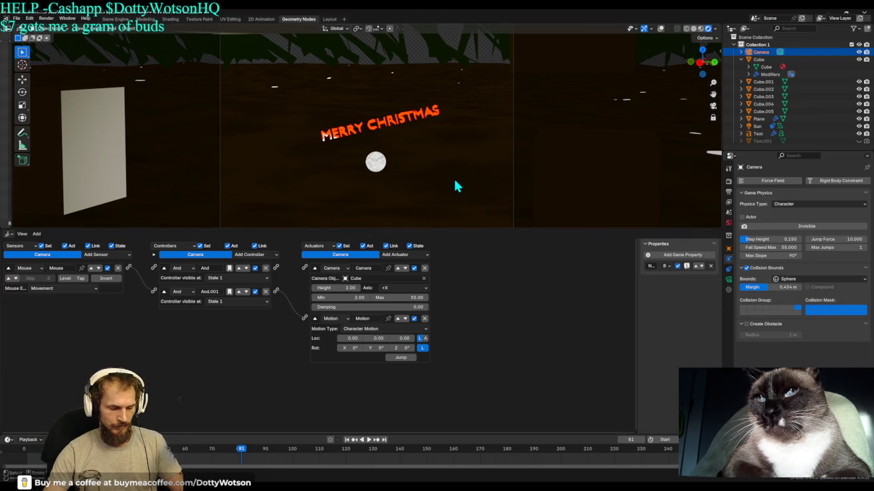
pyautogui.press('p')
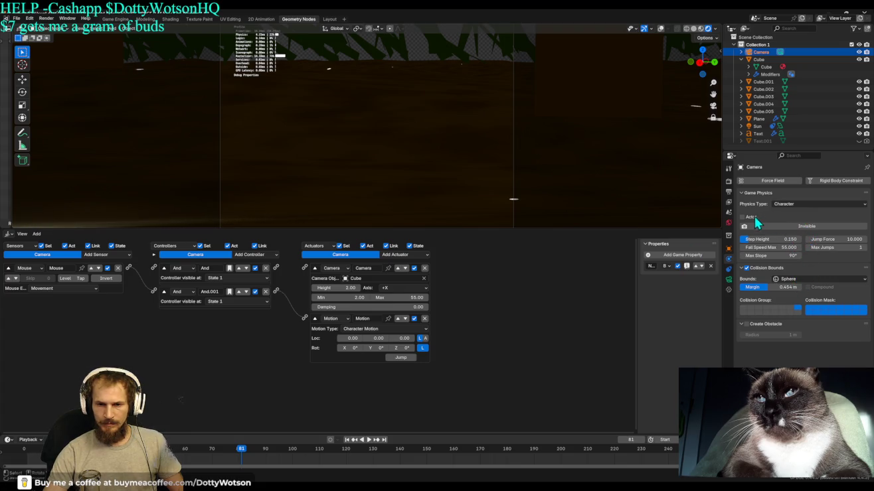
pyautogui.press('Escape')
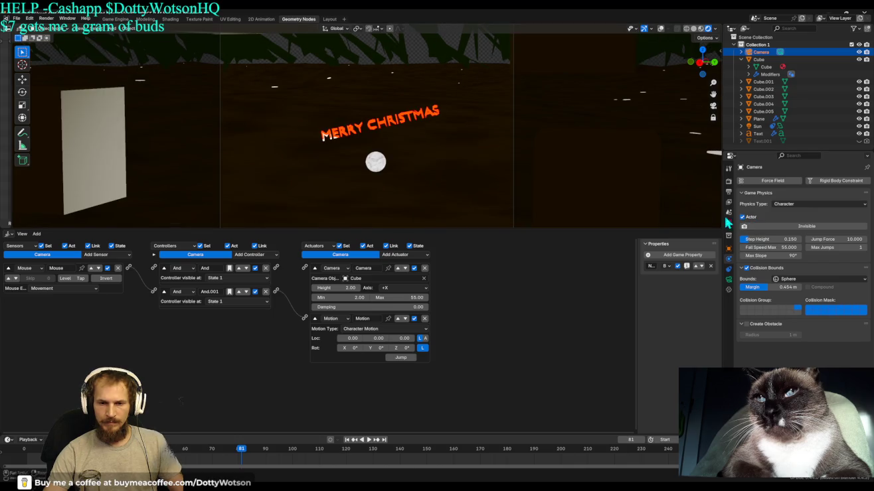
pyautogui.press('p')
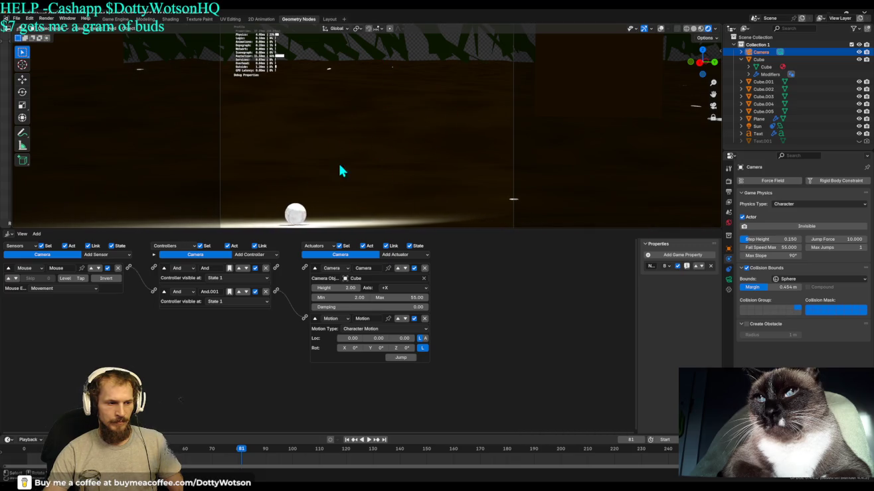
pyautogui.press('Escape')
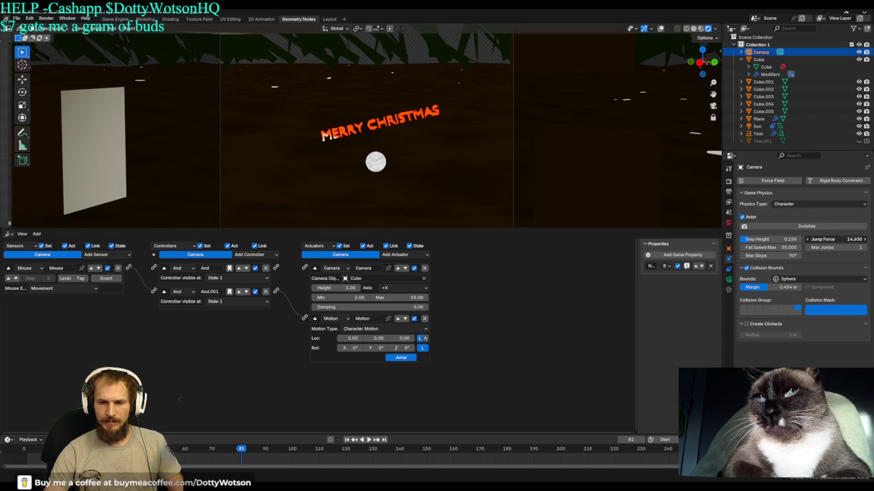
# Step: Set Jump Force 14.8, Max Jumps 2 and Cylinder collision bounds, then play the game
pyautogui.moveTo(829, 239); pyautogui.dragTo(831, 249)
pyautogui.click(863, 247)
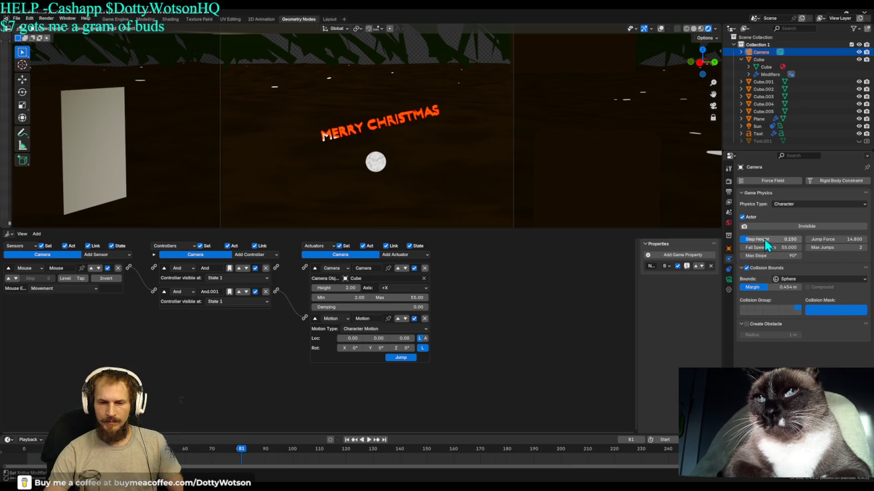
pyautogui.click(796, 279)
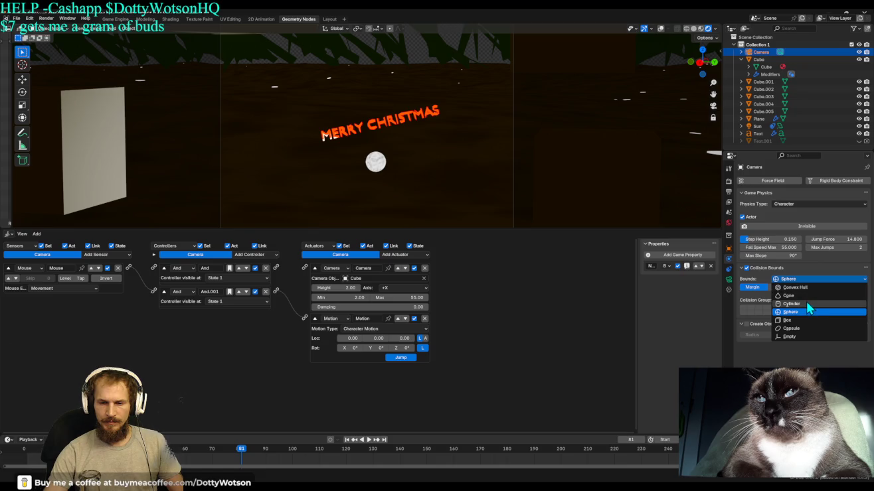
pyautogui.click(806, 303)
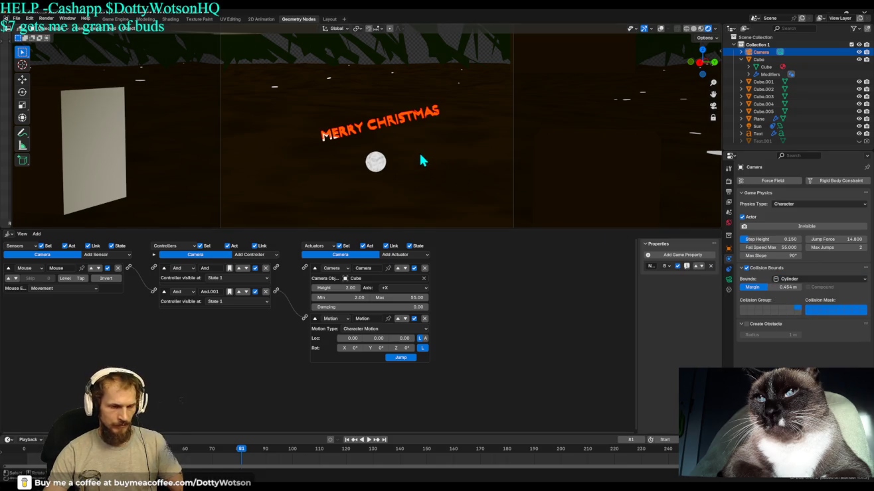
pyautogui.press('p')
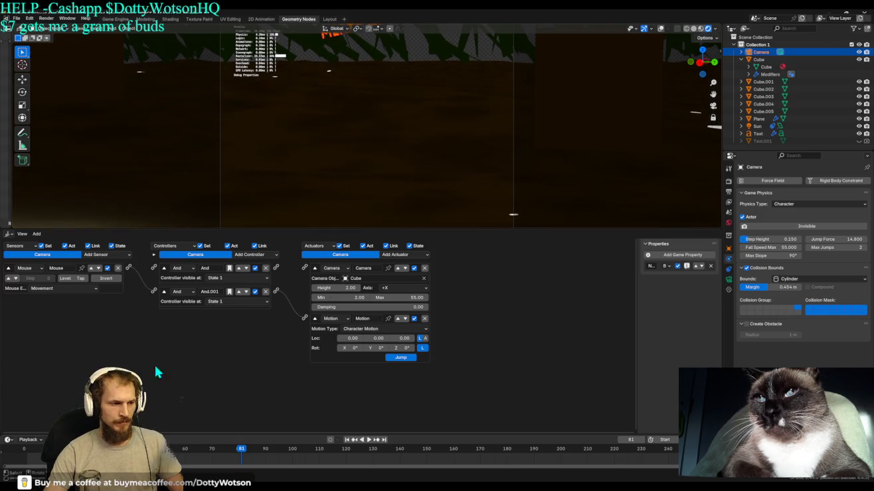
# Step: Delete the Mouse sensor, try and discard a Movement sensor, then add a new Mouse sensor
pyautogui.click(117, 269)
pyautogui.click(100, 257)
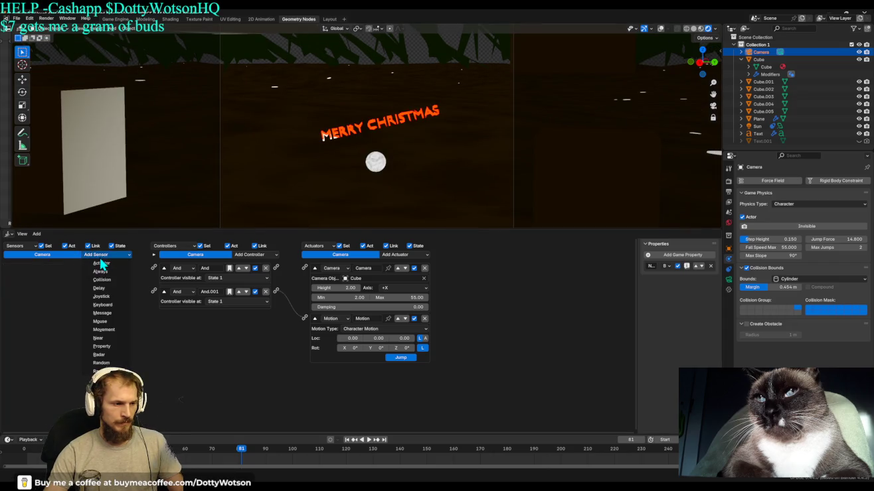
pyautogui.click(105, 328)
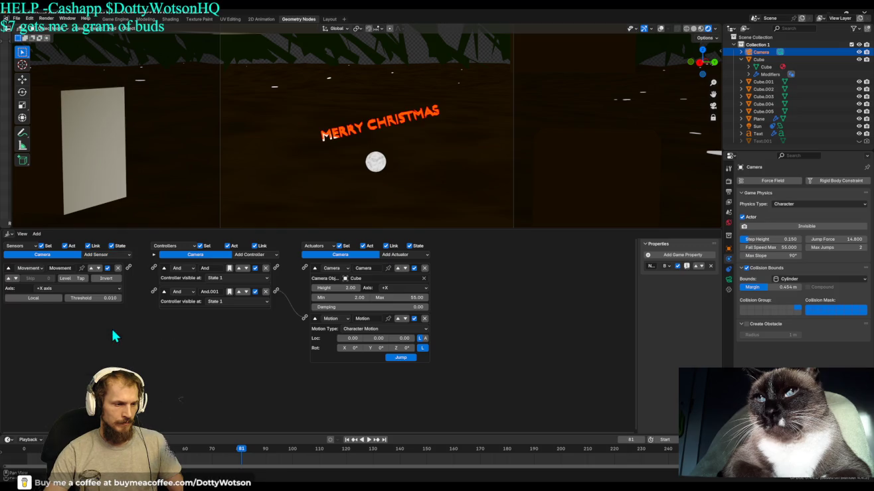
pyautogui.click(118, 269)
pyautogui.click(102, 255)
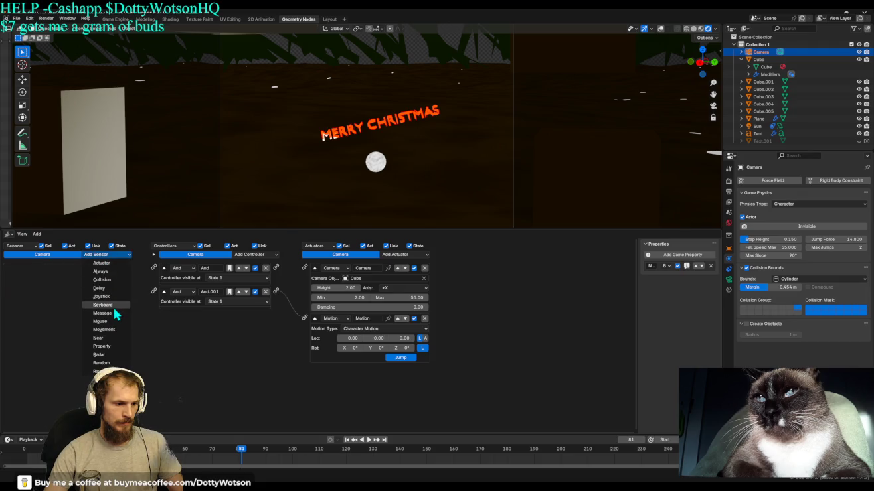
pyautogui.click(109, 321)
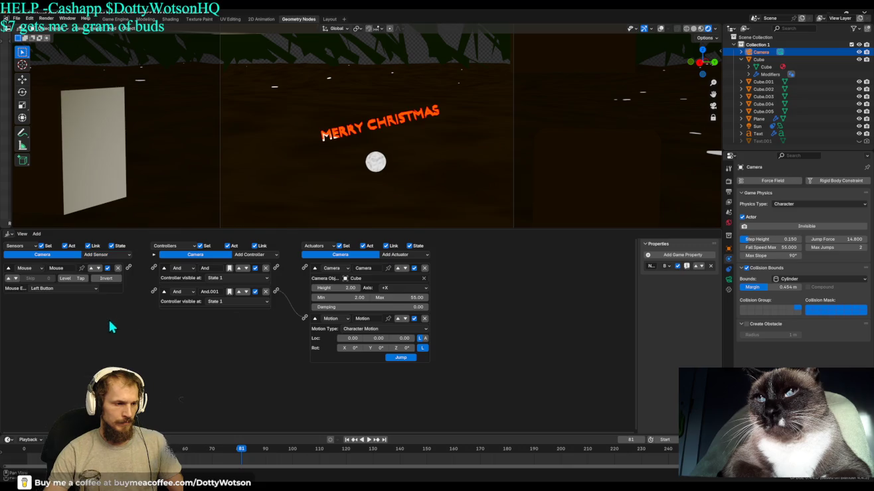
# Step: Set the Mouse sensor to Movement, link it to And.001 changed to Xor, and play
pyautogui.click(83, 288)
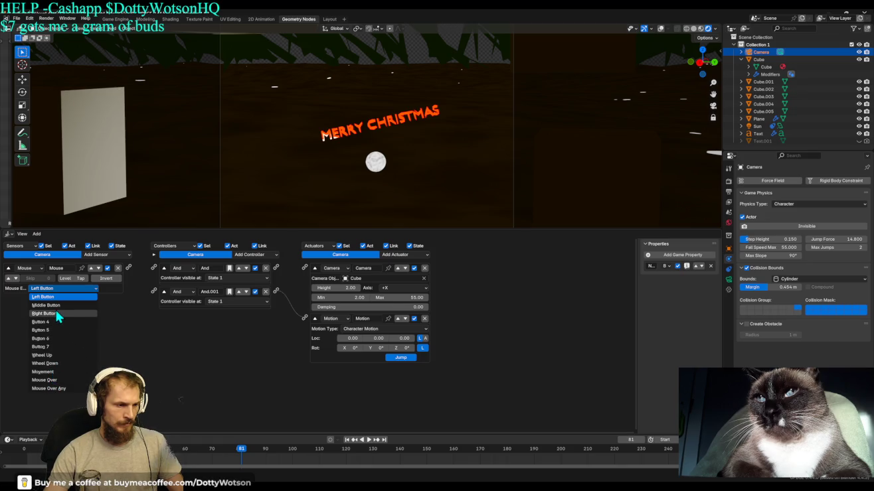
pyautogui.click(57, 372)
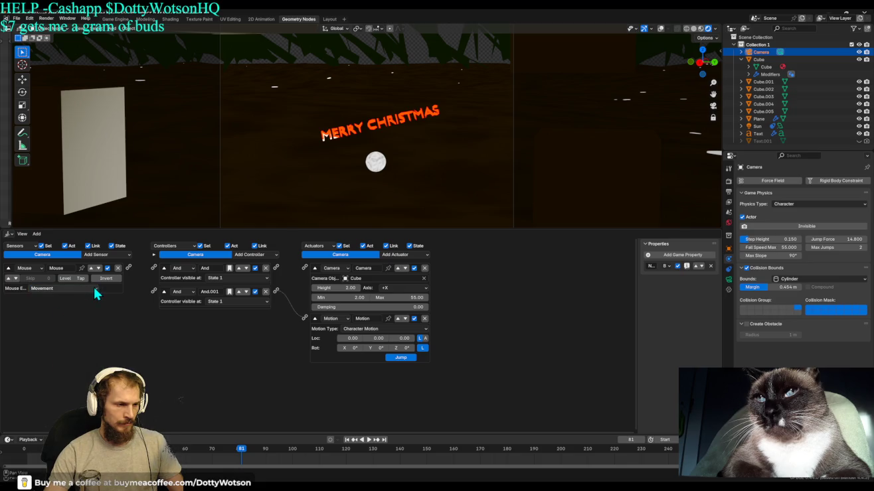
pyautogui.moveTo(132, 267); pyautogui.dragTo(147, 292)
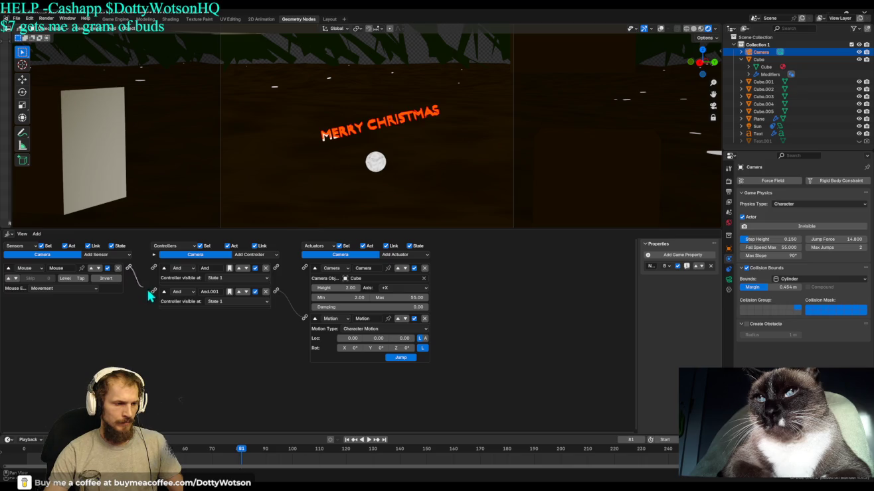
pyautogui.click(188, 293)
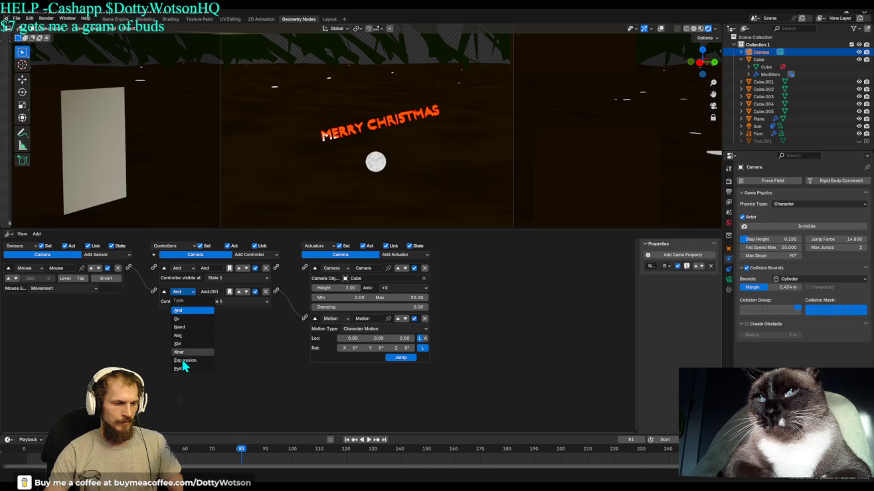
pyautogui.click(194, 345)
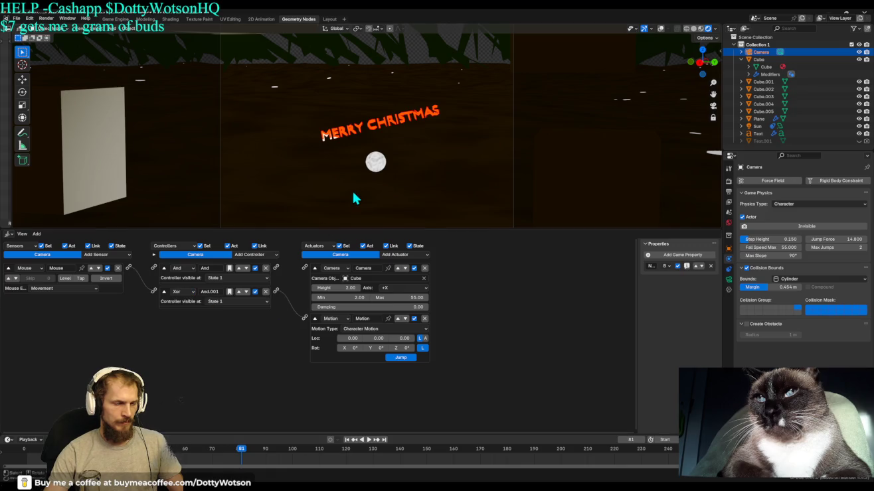
pyautogui.press('p')
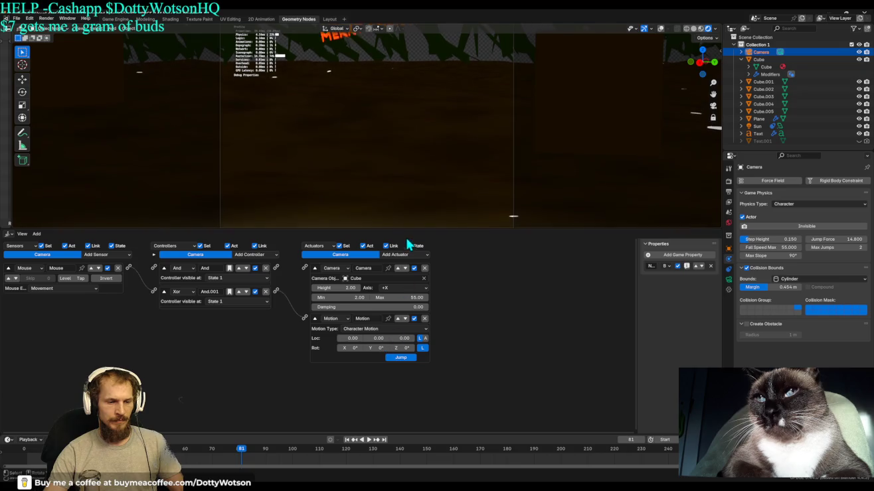
# Step: Stop the game, change the Motion actuator's Y location value, and test again
pyautogui.press('Escape')
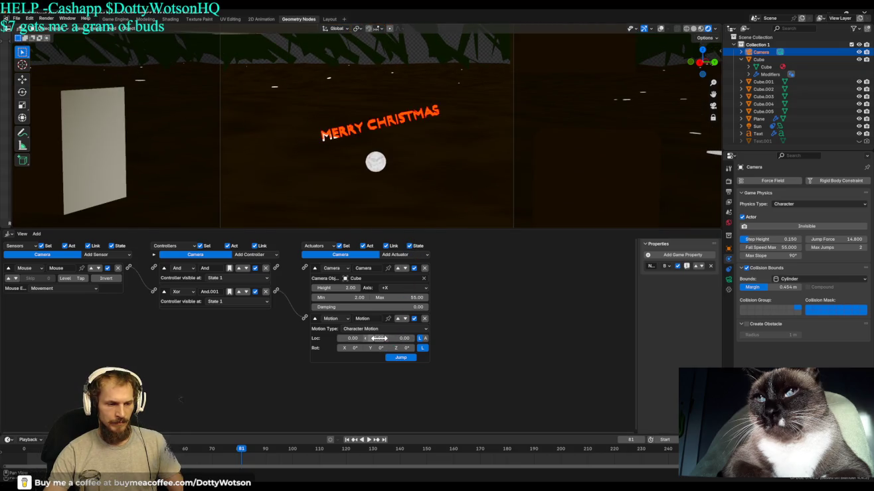
pyautogui.moveTo(380, 336); pyautogui.dragTo(422, 175)
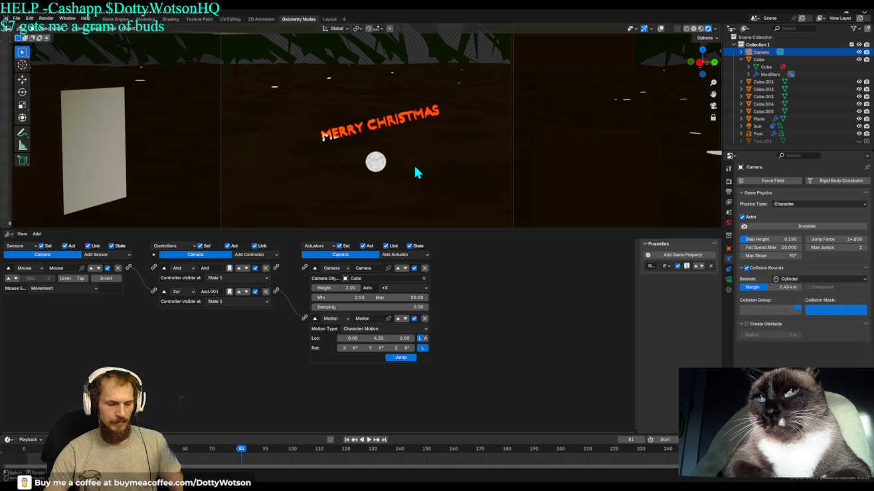
pyautogui.press('p')
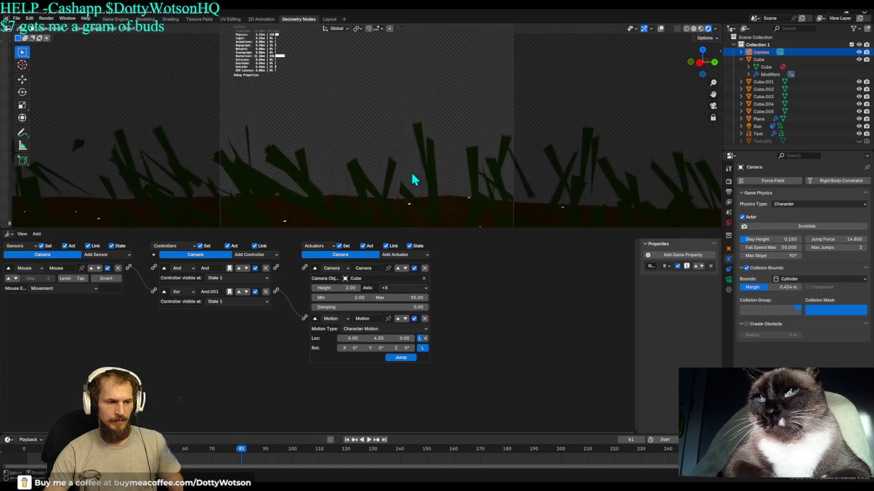
pyautogui.press('Escape')
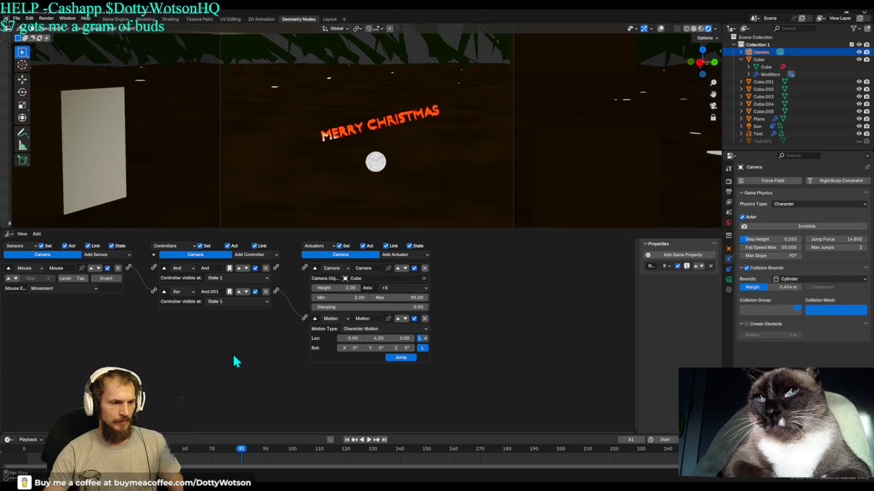
# Step: Switch the second controller to Or, test the game, then delete the Mouse sensor
pyautogui.click(191, 293)
pyautogui.click(190, 305)
pyautogui.click(190, 292)
pyautogui.click(186, 316)
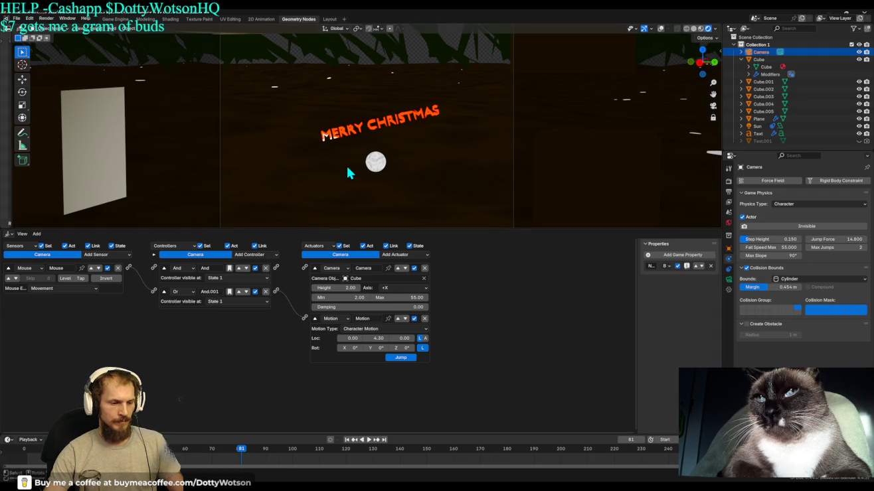
pyautogui.press('p')
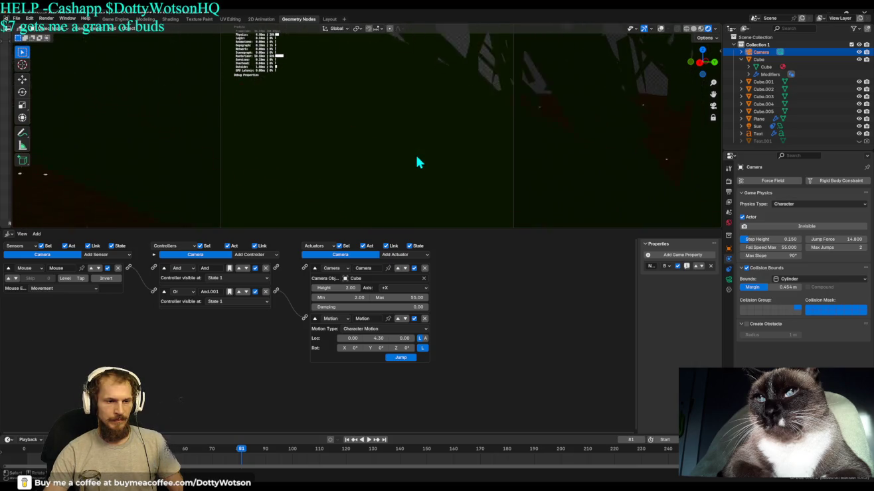
pyautogui.press('Escape')
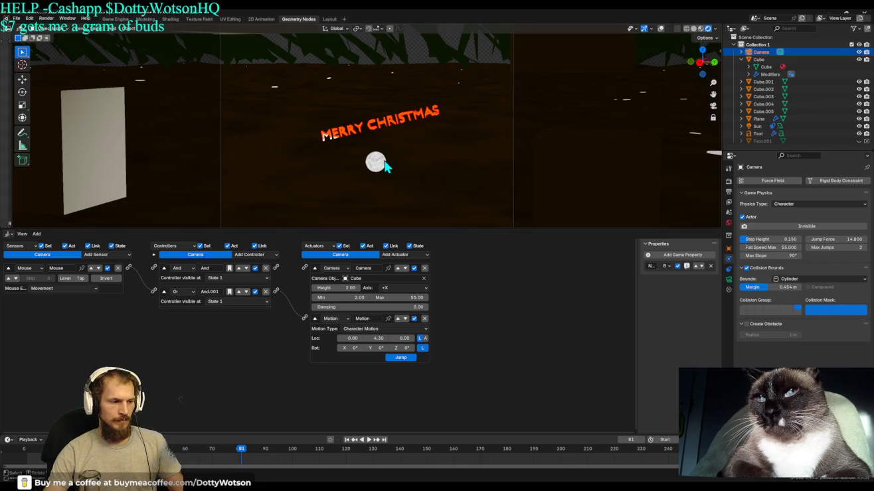
pyautogui.click(118, 268)
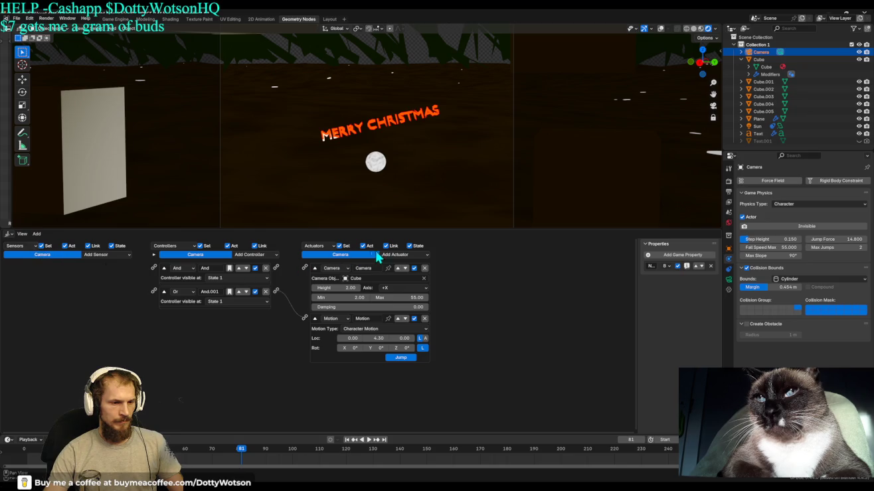
pyautogui.click(400, 254)
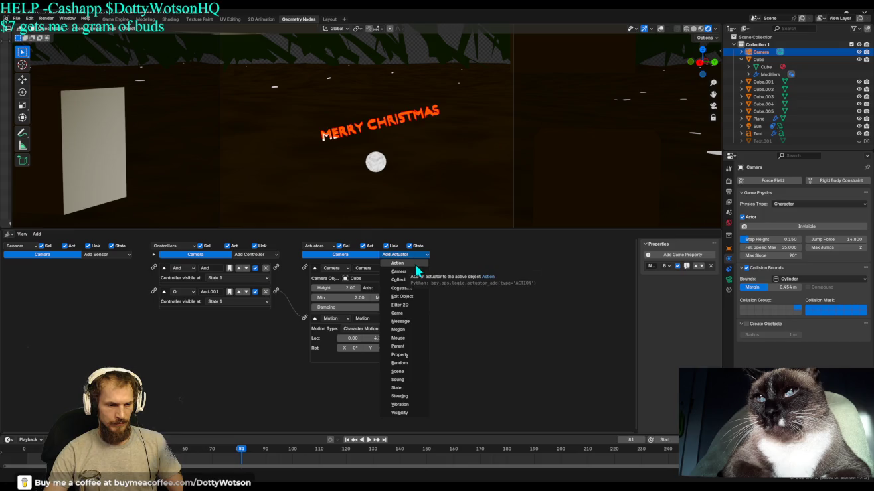
pyautogui.click(410, 396)
pyautogui.scroll(-2, 473, 352)
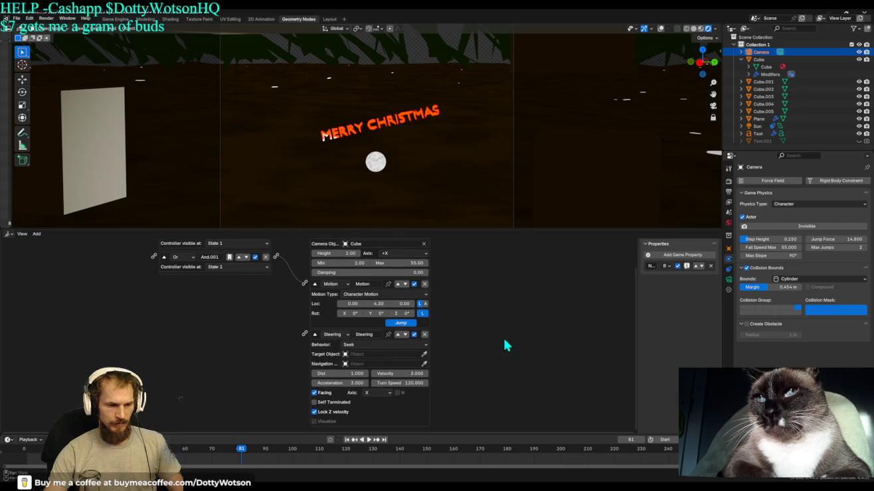
pyautogui.click(424, 334)
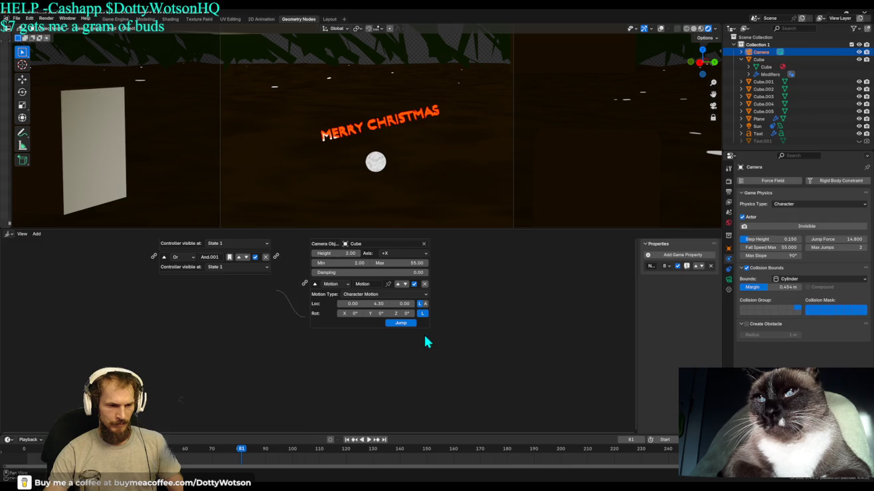
pyautogui.scroll(2, 447, 309)
pyautogui.scroll(2, 399, 327)
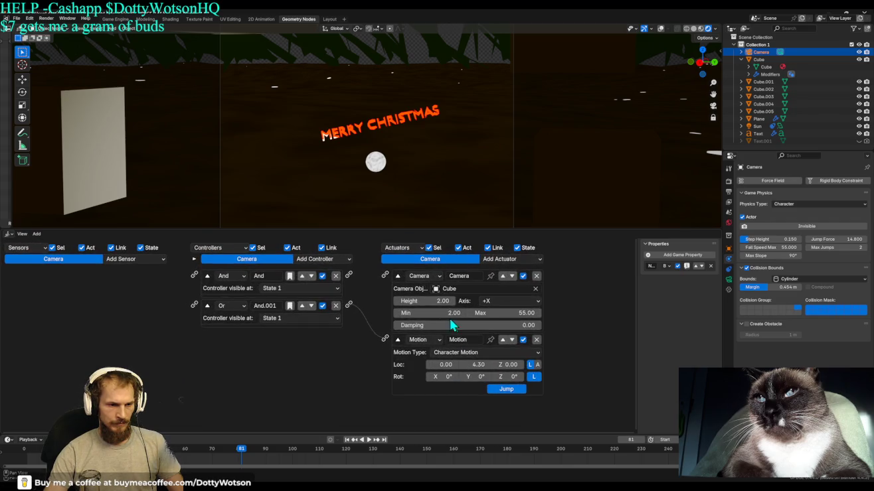
# Step: Add a Movement sensor, check its +X axis, delete it, and add a Keyboard sensor instead
pyautogui.click(125, 257)
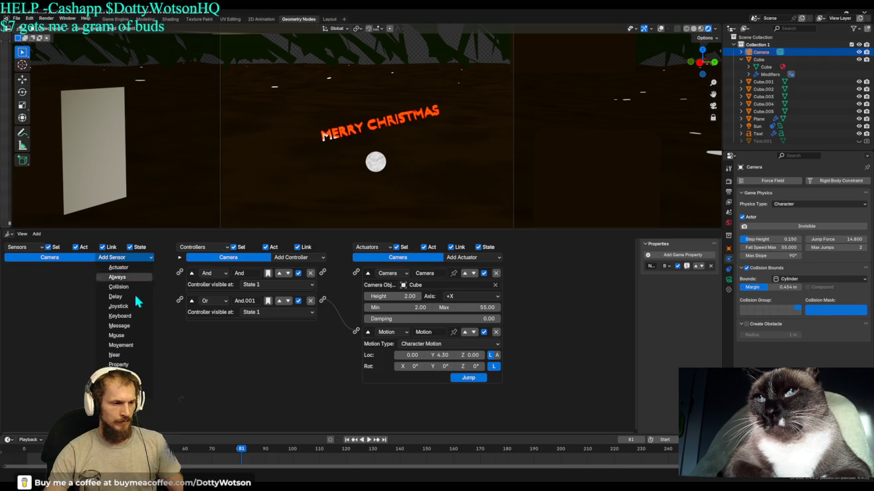
pyautogui.click(135, 345)
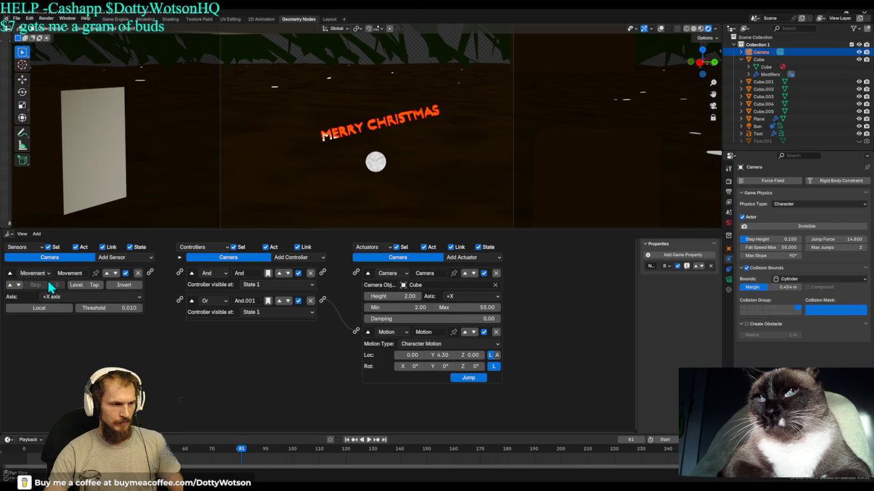
pyautogui.click(69, 299)
pyautogui.click(75, 303)
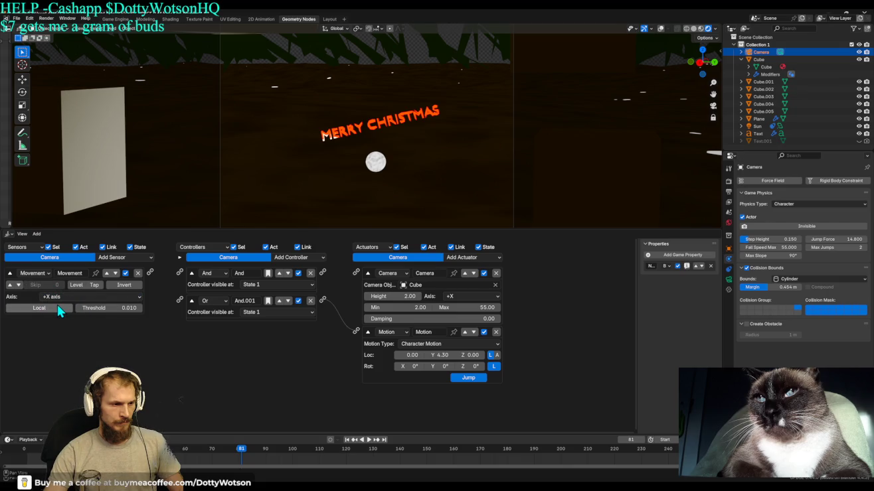
pyautogui.click(136, 273)
pyautogui.click(129, 258)
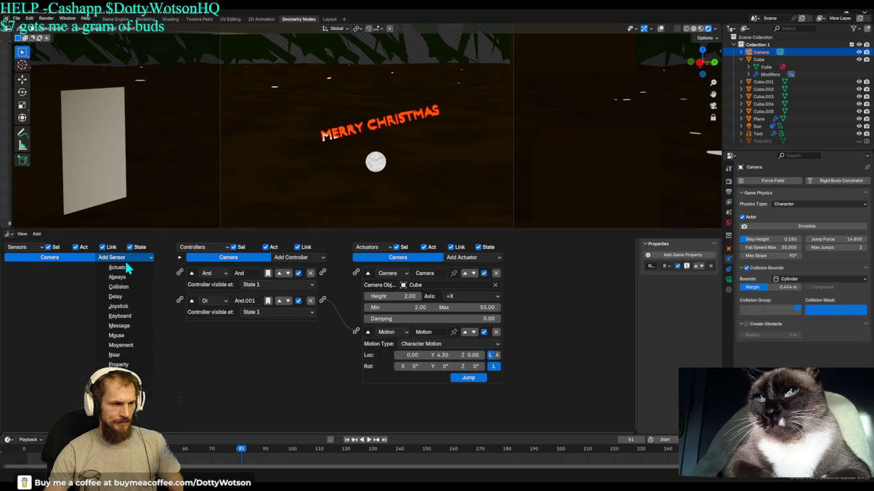
pyautogui.click(121, 317)
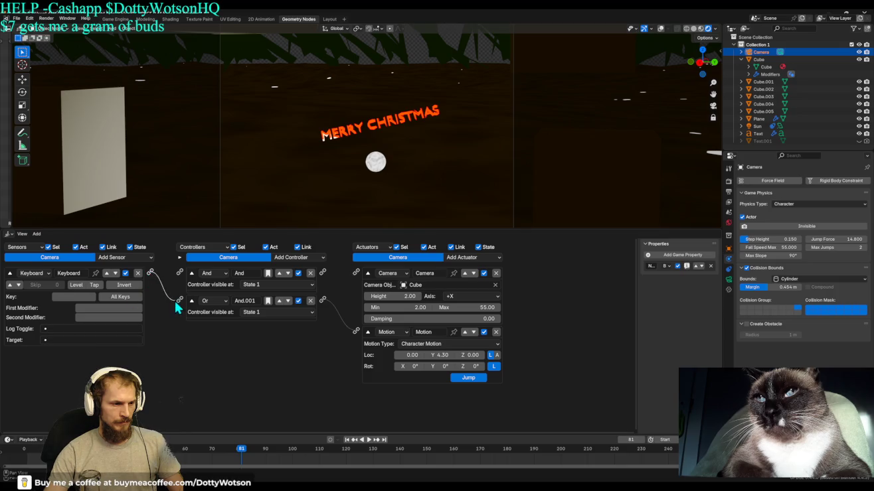
# Step: Make the Keyboard sensor react to All Keys and test the game
pyautogui.click(113, 301)
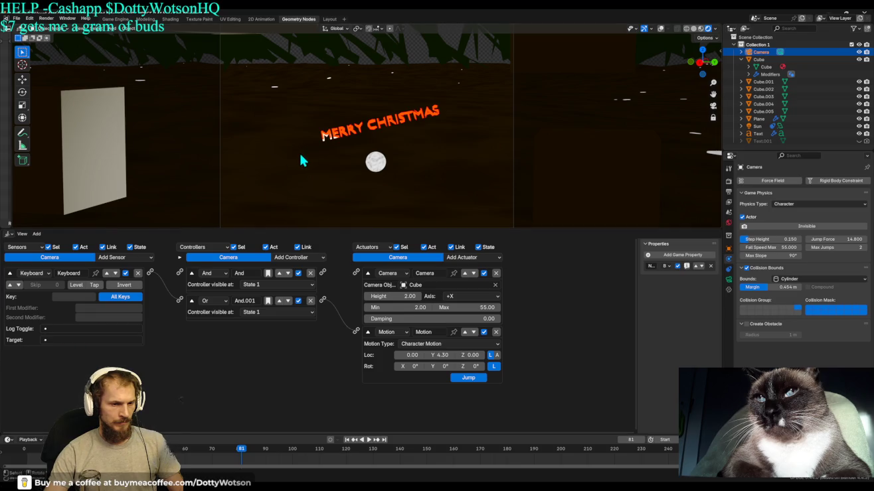
pyautogui.press('p')
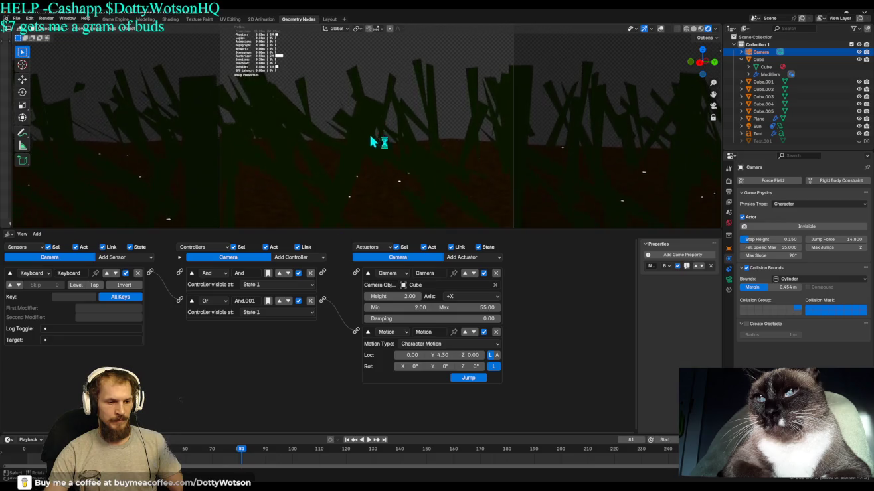
pyautogui.press('Escape')
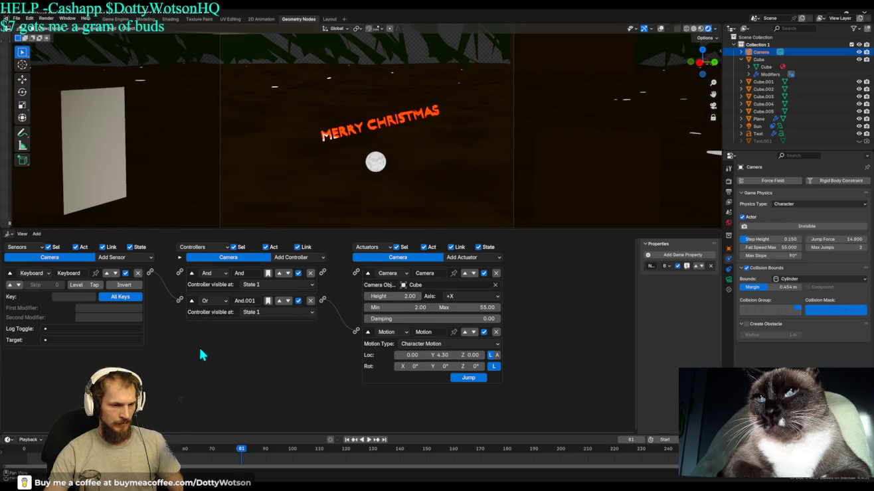
# Step: Set the Keyboard sensor's key to W, set character motion Z to 22.80, and test W movement
pyautogui.click(121, 298)
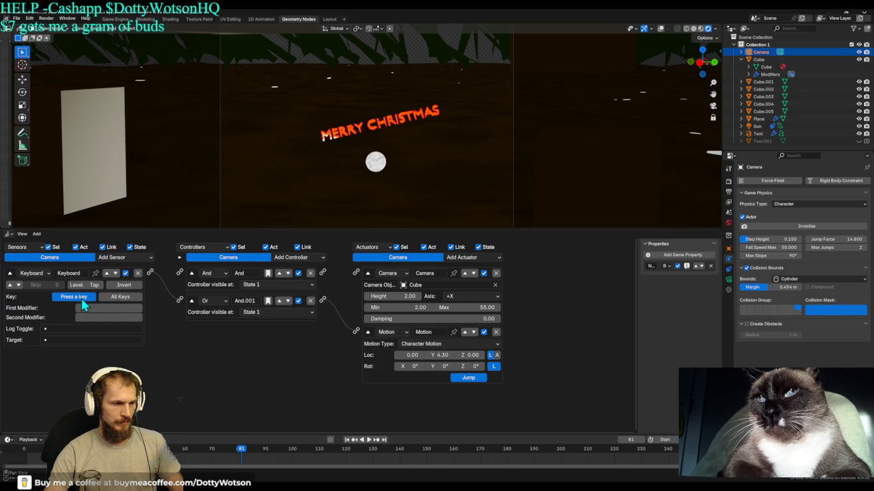
pyautogui.press('w')
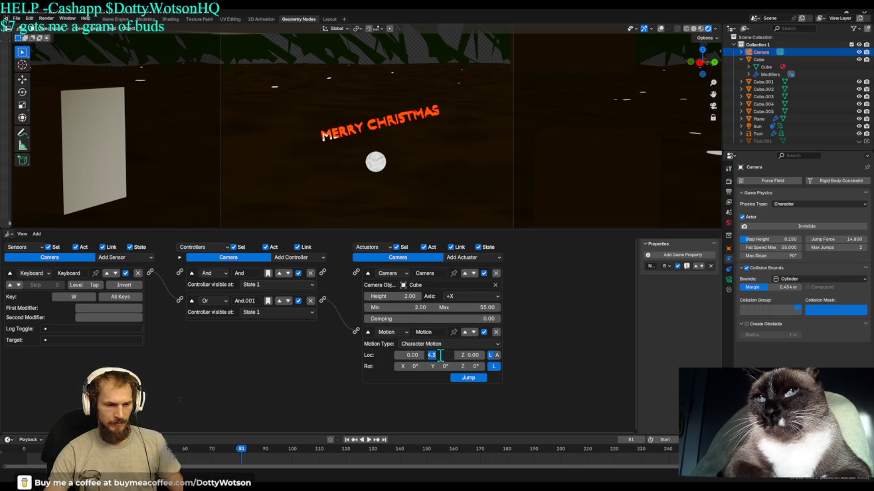
pyautogui.moveTo(471, 355); pyautogui.dragTo(475, 355)
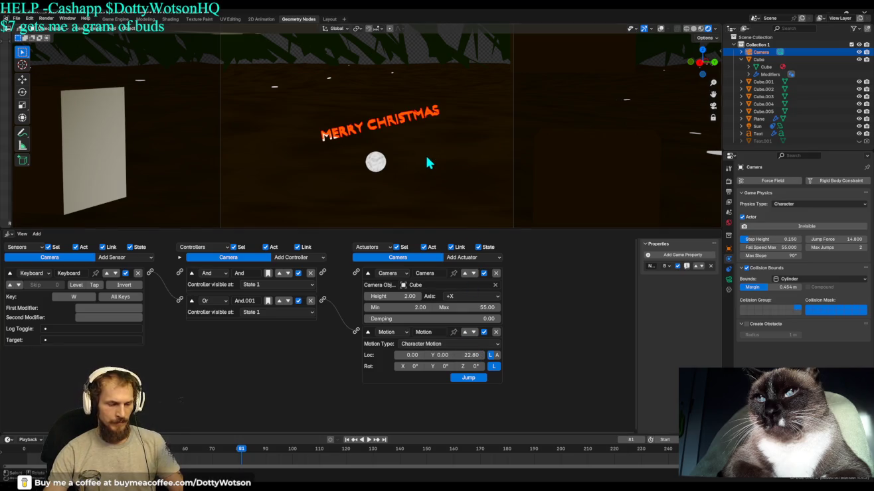
pyautogui.press('p')
pyautogui.press('w')
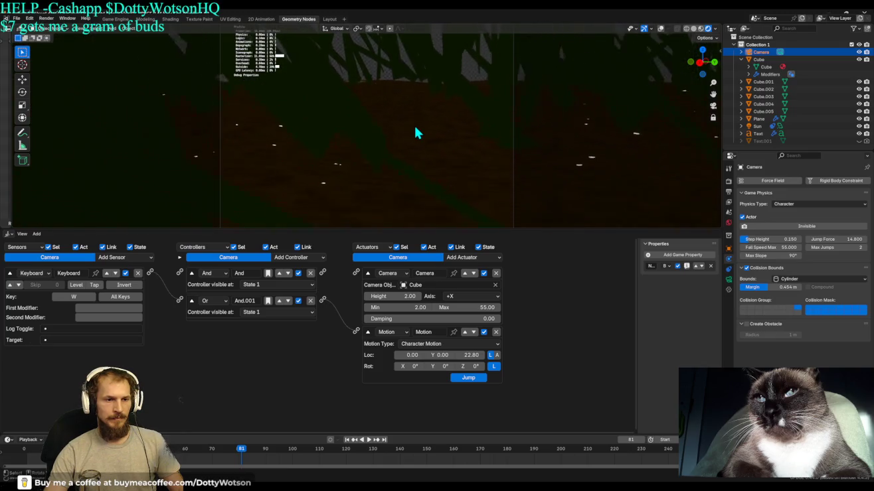
pyautogui.press('Escape')
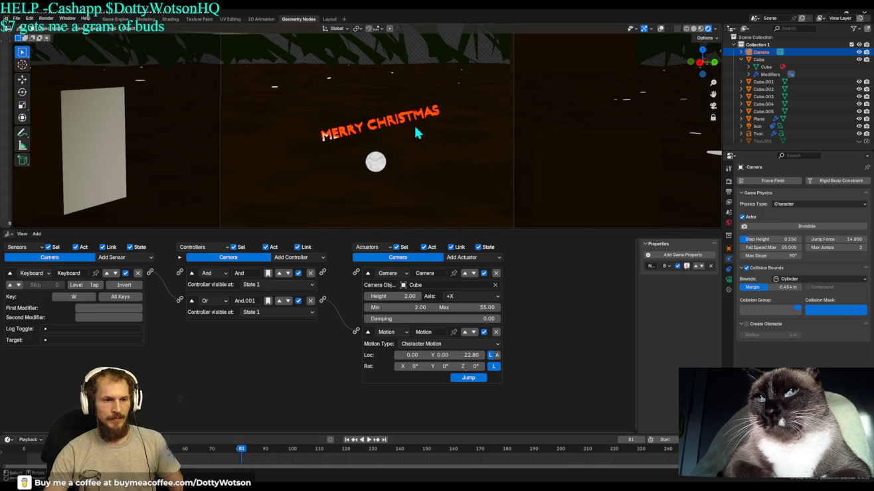
pyautogui.rightClick(468, 377)
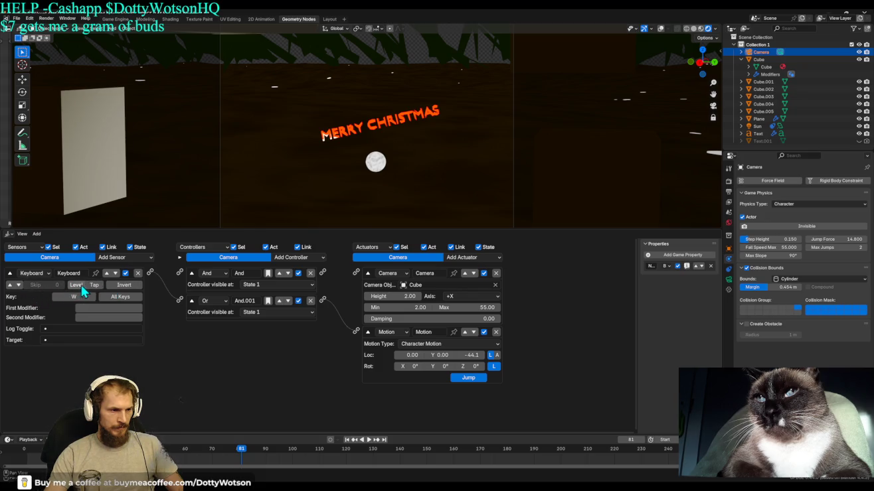
# Step: Leave the Keyboard sensor's First Modifier and Log Toggle empty, then bring up the sensor types
pyautogui.click(110, 305)
pyautogui.press('Escape')
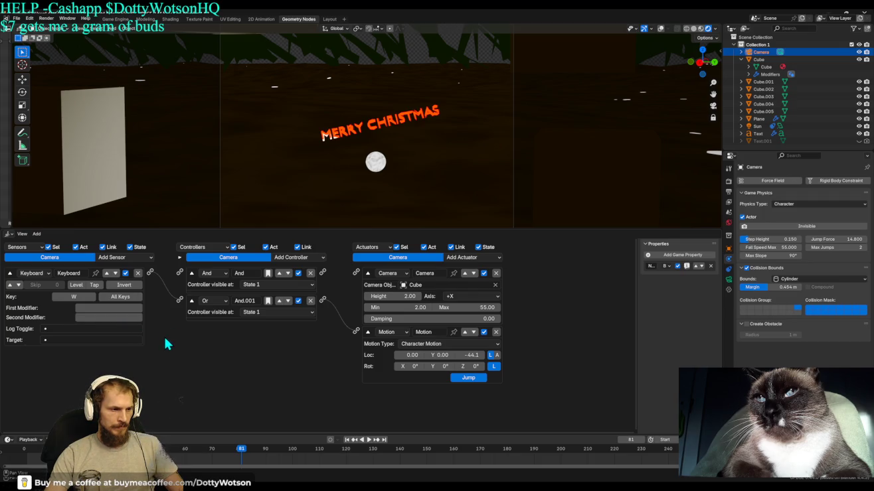
pyautogui.click(68, 327)
pyautogui.press('Escape')
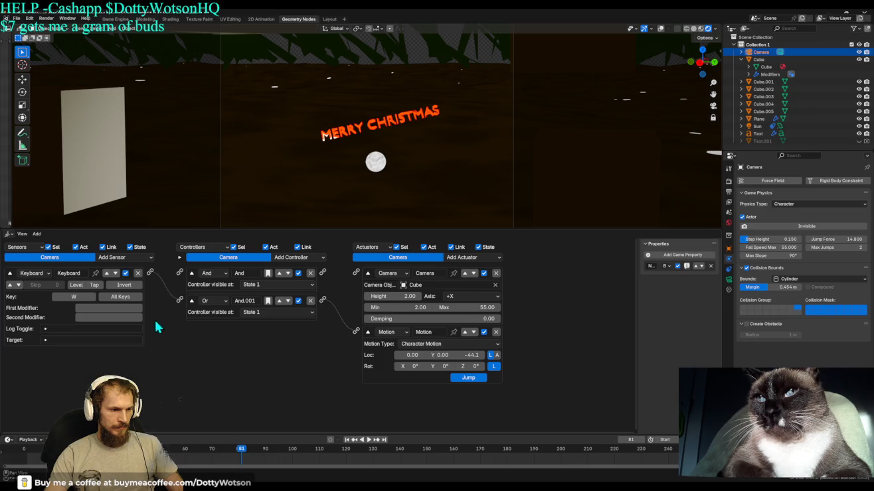
pyautogui.click(128, 258)
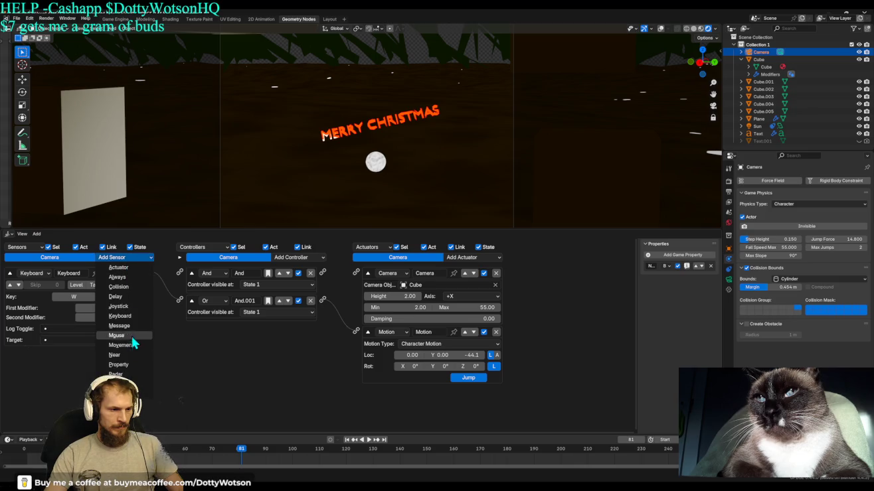
# Step: Add a second Keyboard sensor for S and a second Motion actuator, Motion.001, then edit its Z location
pyautogui.click(131, 315)
pyautogui.click(73, 376)
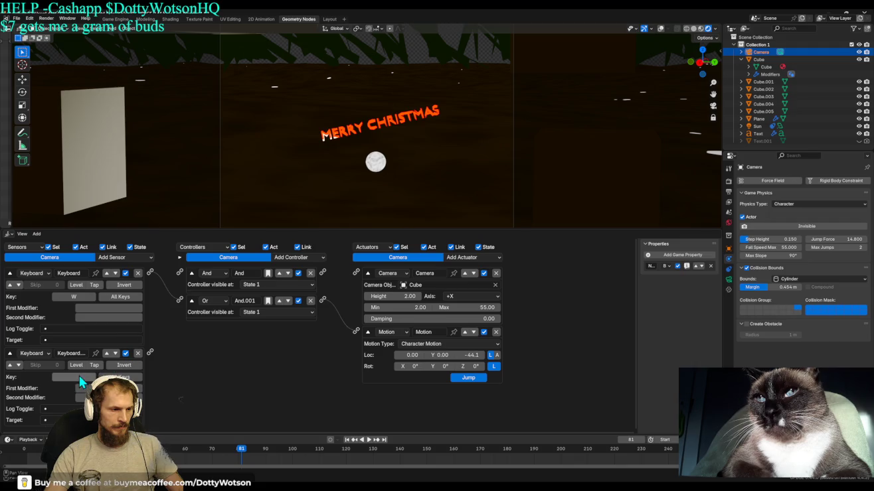
pyautogui.press('s')
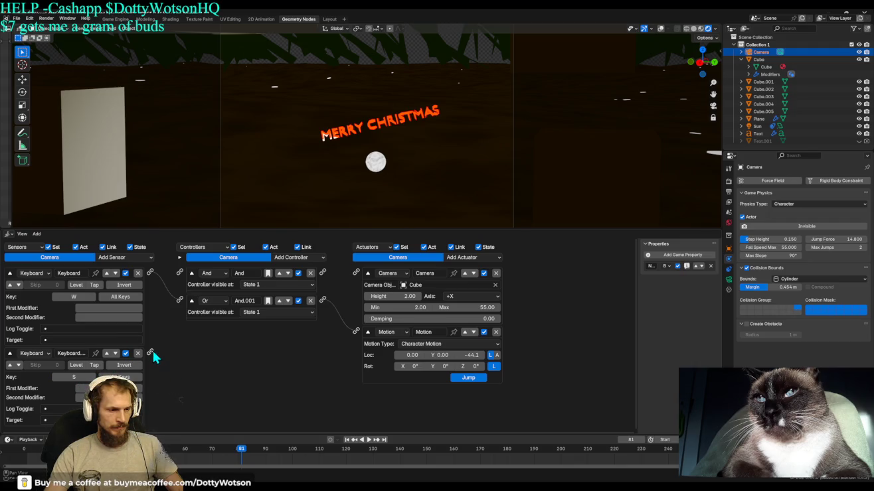
pyautogui.click(484, 258)
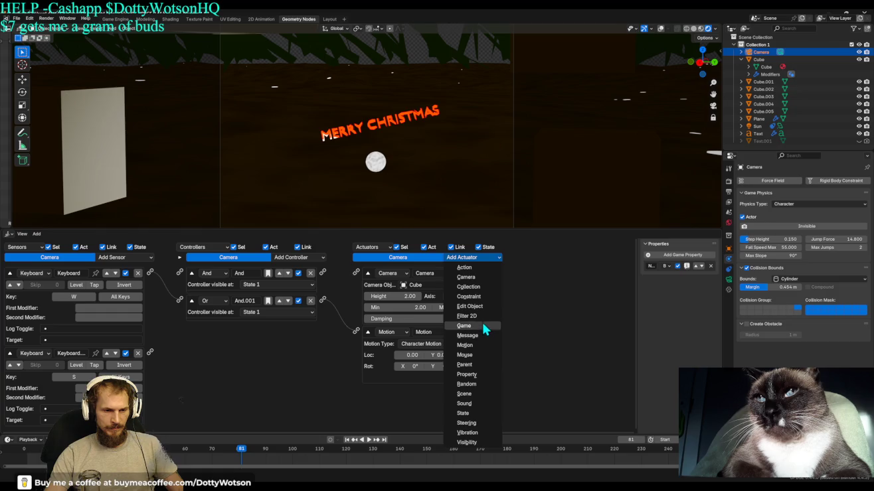
pyautogui.click(481, 342)
pyautogui.scroll(-2, 509, 399)
pyautogui.scroll(2, 509, 399)
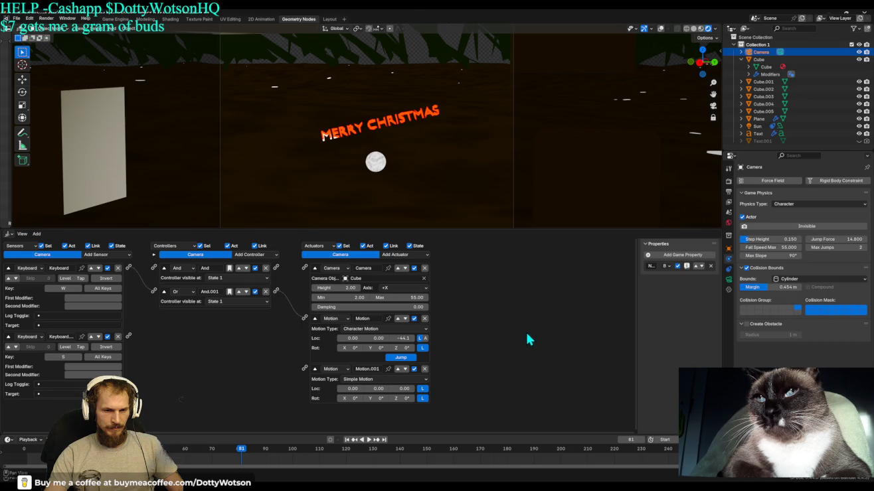
pyautogui.scroll(1, 465, 373)
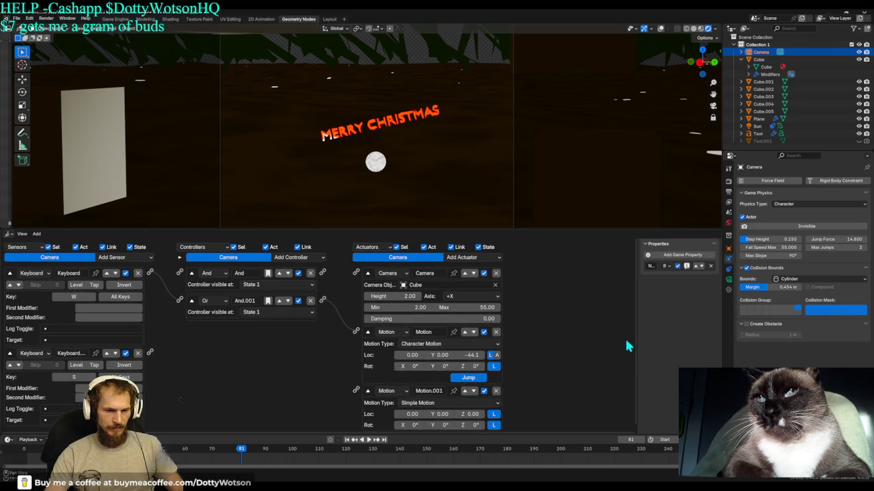
pyautogui.scroll(-1, 635, 330)
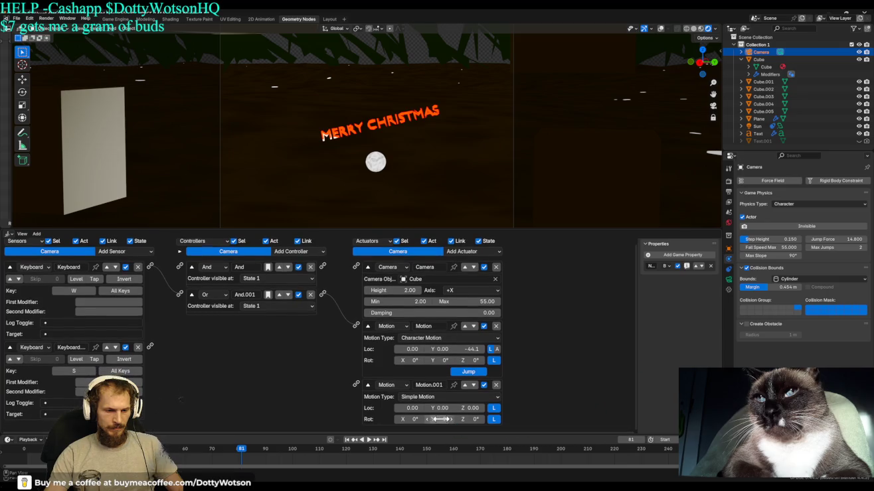
pyautogui.click(469, 408)
# Step: Set the new motion actuator's Z to 14, then raise it to 19.80
pyautogui.write('14.70')
pyautogui.press('Return')
pyautogui.moveTo(469, 405); pyautogui.dragTo(506, 406)
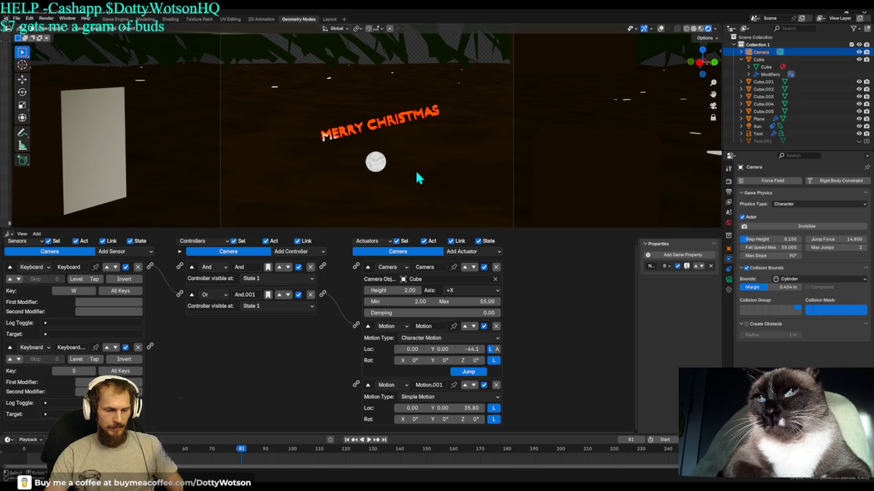
# Step: Link the second key sensor through the Or controller to Motion.001 and test the game
pyautogui.moveTo(150, 346)
pyautogui.mouseDown()
pyautogui.moveTo(315, 348)
pyautogui.moveTo(220, 331)
pyautogui.moveTo(180, 293)
pyautogui.mouseUp()
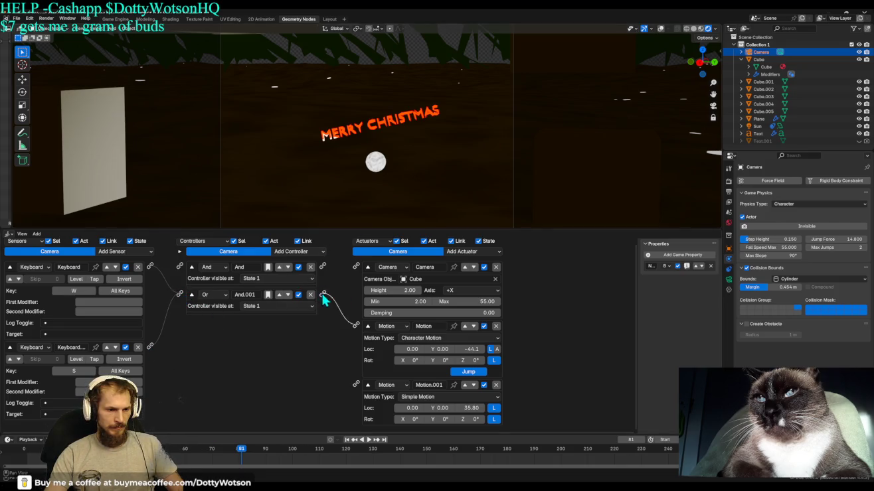
pyautogui.moveTo(323, 293); pyautogui.dragTo(356, 384)
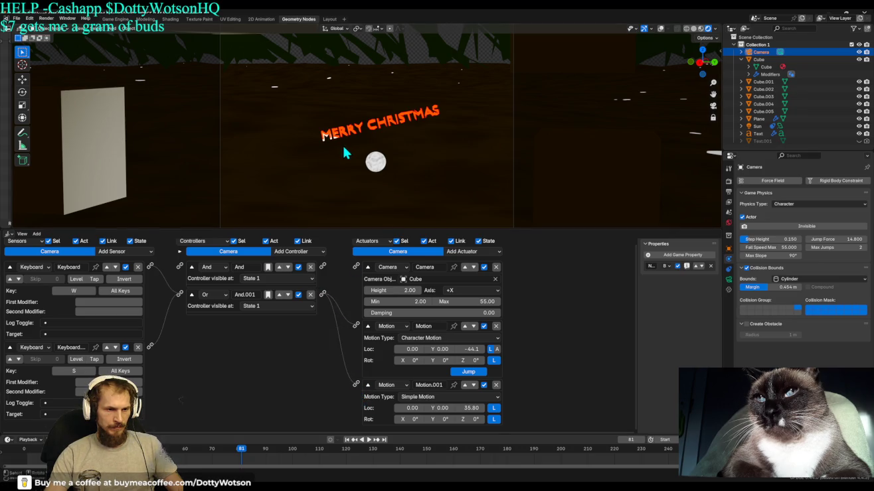
pyautogui.press('p')
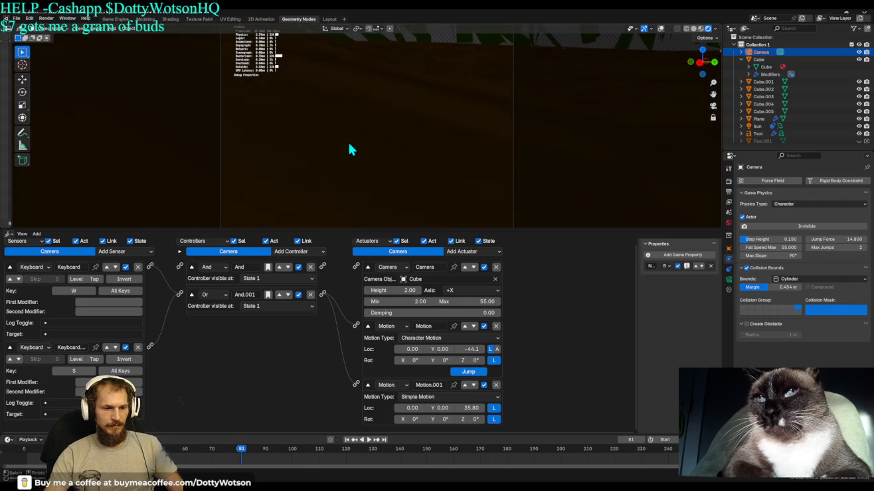
pyautogui.press('Escape')
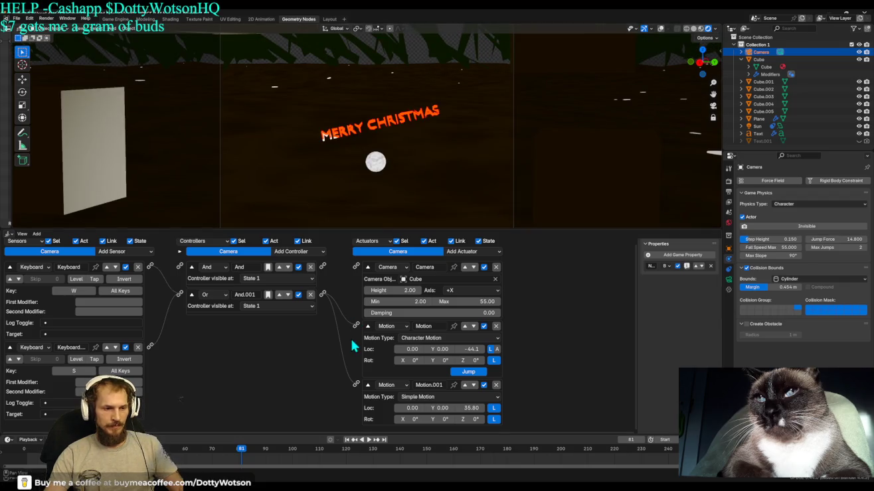
# Step: Delete the Or controller, link the second key sensor to Motion.001 instead, and retest
pyautogui.click(310, 295)
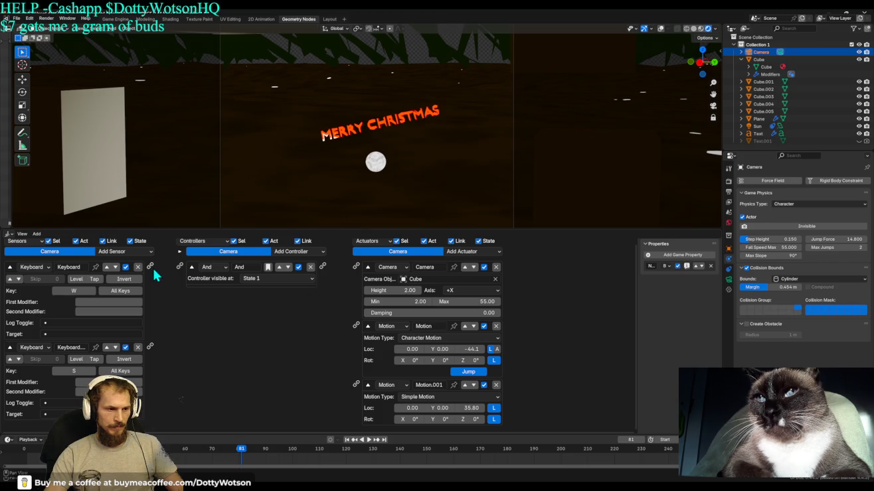
pyautogui.click(210, 267)
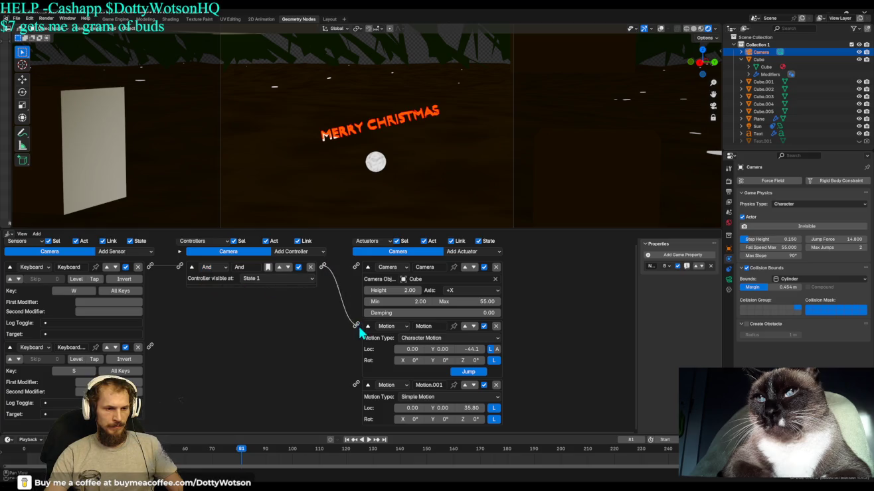
pyautogui.moveTo(290, 379); pyautogui.dragTo(356, 384)
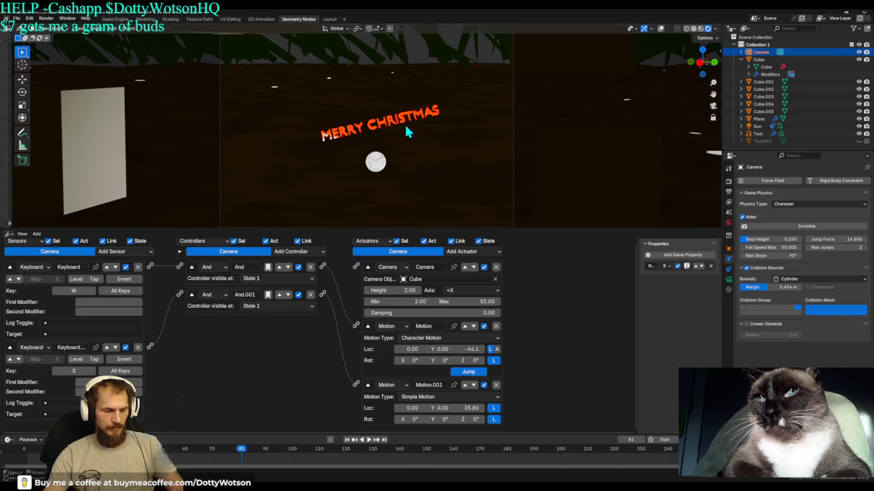
pyautogui.press('p')
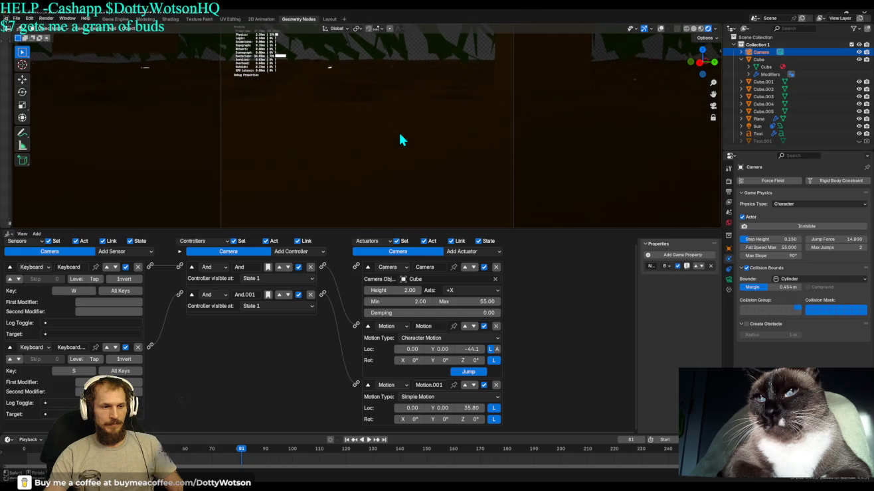
pyautogui.press('Escape')
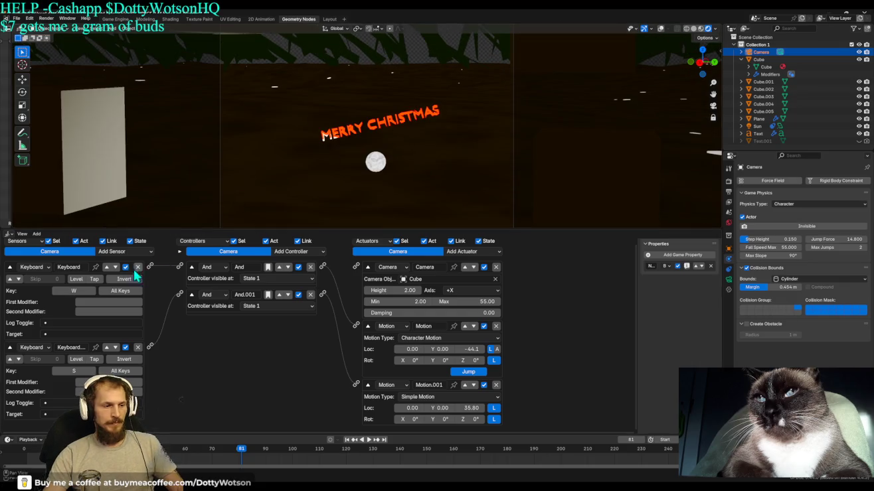
# Step: Set the two Keyboard sensors' keys to Q and E and try them in the running game
pyautogui.click(84, 296)
pyautogui.write('Q')
pyautogui.click(78, 370)
pyautogui.press('e')
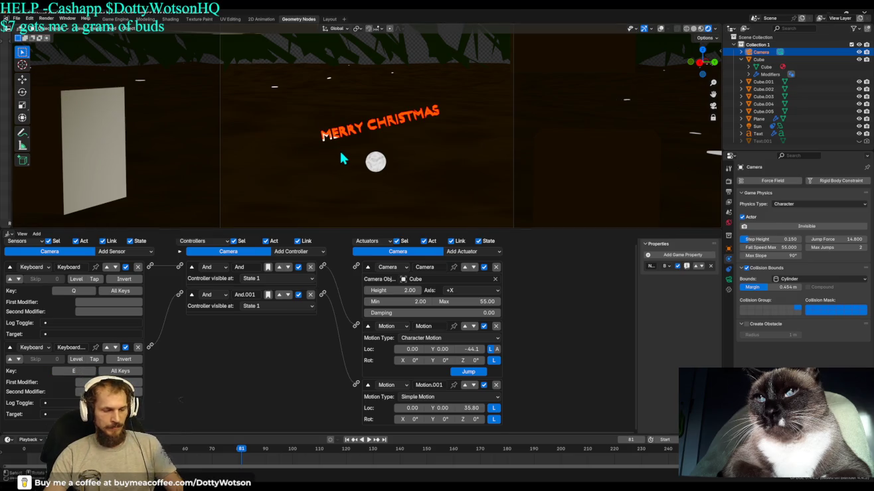
pyautogui.press('p')
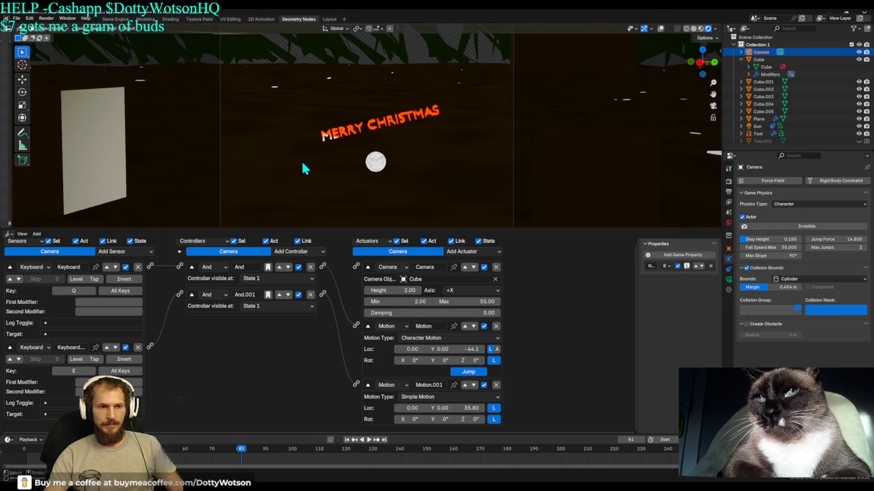
pyautogui.press('q')
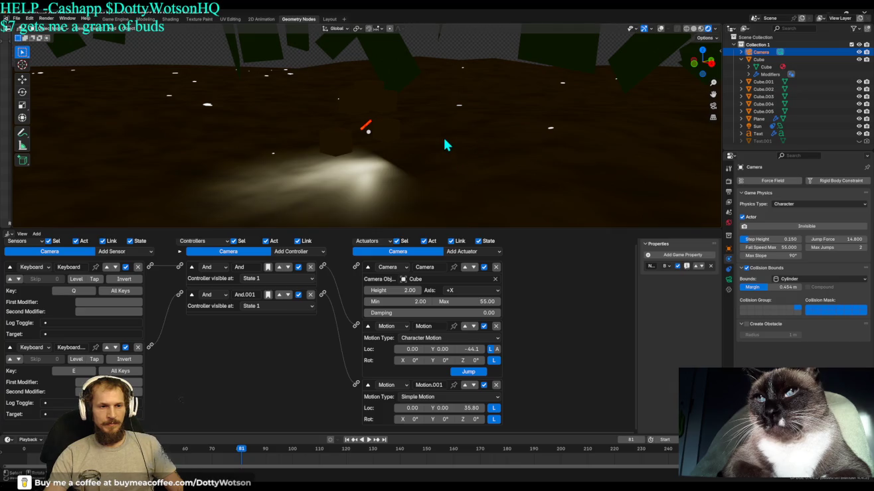
pyautogui.press('q')
# Step: Turn the viewport overlays back on and look at the toggle's shortcut options
pyautogui.click(667, 26)
pyautogui.click(661, 30)
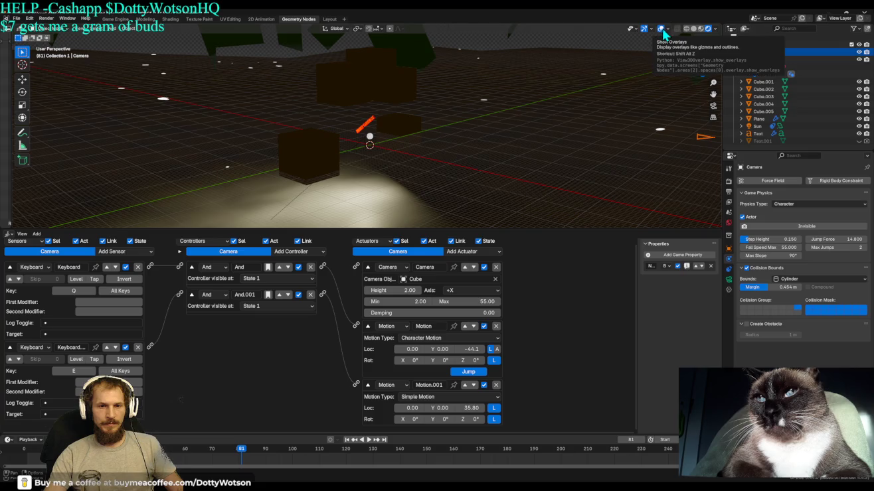
pyautogui.rightClick(662, 31)
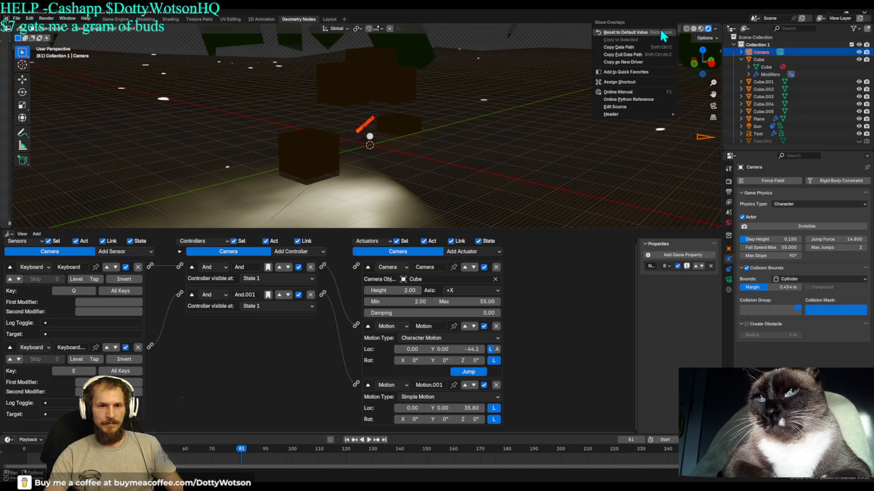
pyautogui.click(627, 82)
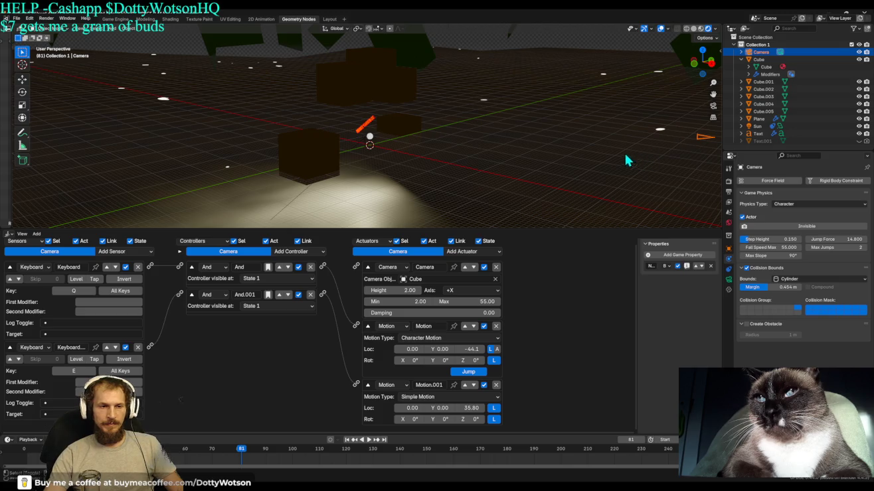
# Step: Snap the 3D cursor to the camera and add a UV sphere there
pyautogui.hotkey('shift', '`')
pyautogui.click(530, 165)
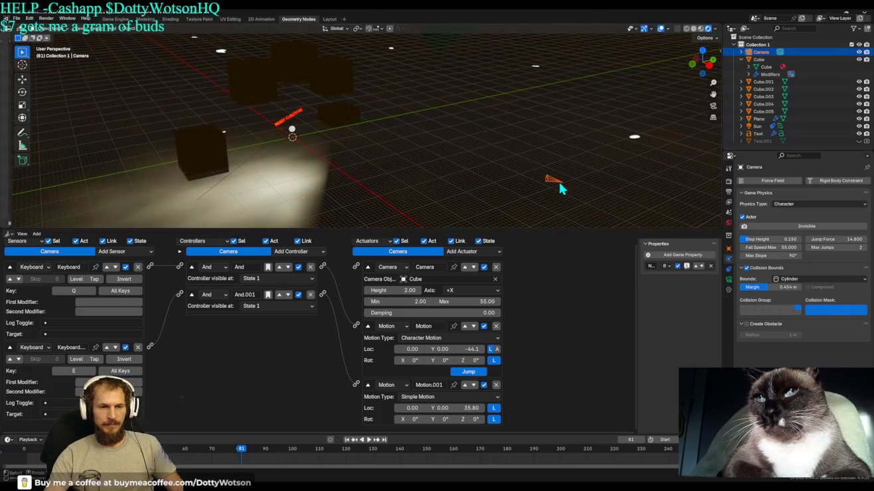
pyautogui.press('q')
pyautogui.moveTo(555, 182)
pyautogui.click(609, 213)
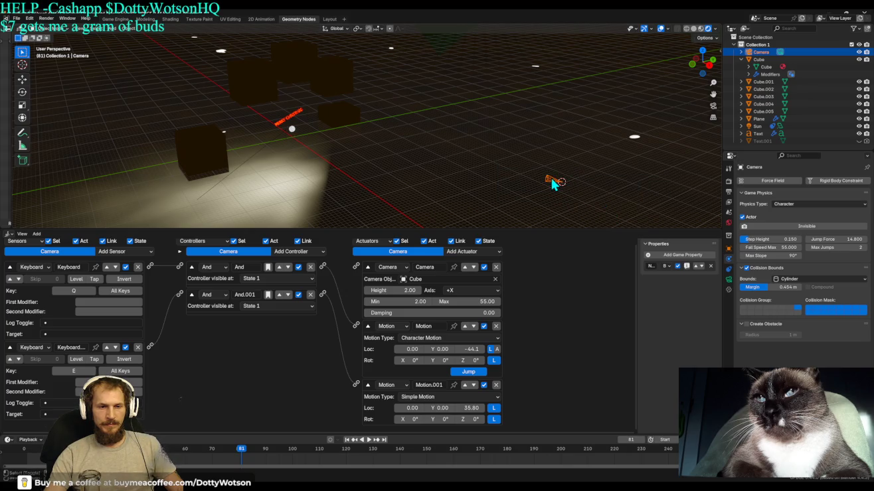
pyautogui.hotkey('shift', 'a')
pyautogui.moveTo(542, 194)
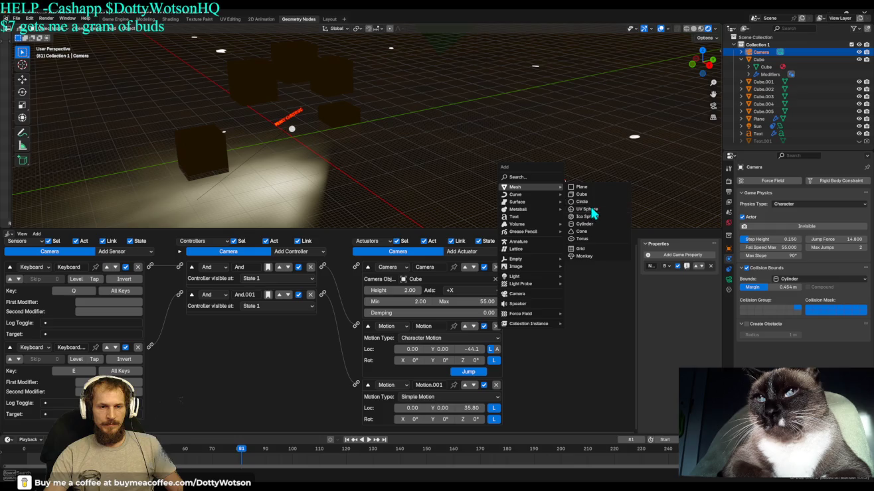
pyautogui.click(589, 210)
# Step: Scale the sphere to 7.817, give it a new material with Alpha 0, and test
pyautogui.press('s')
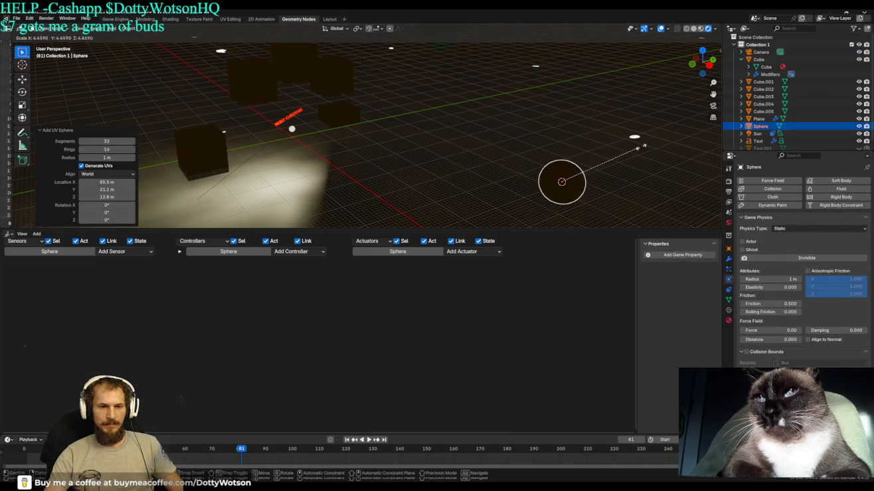
pyautogui.click(695, 120)
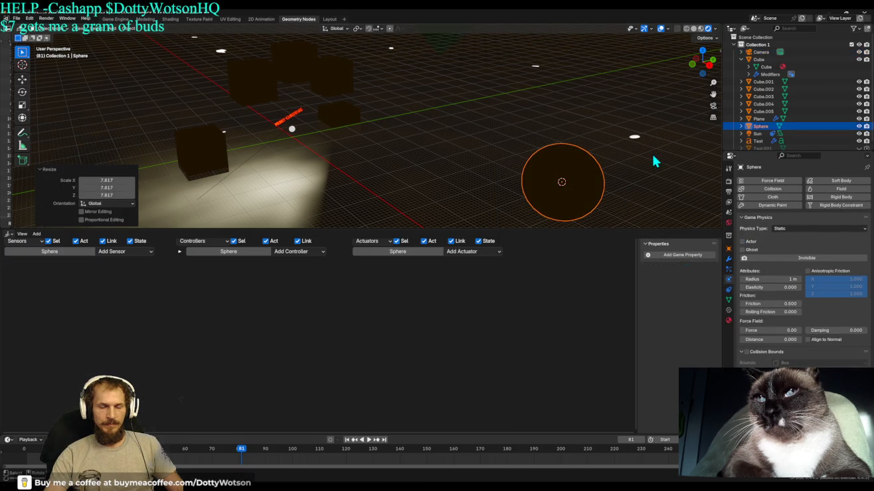
pyautogui.click(729, 321)
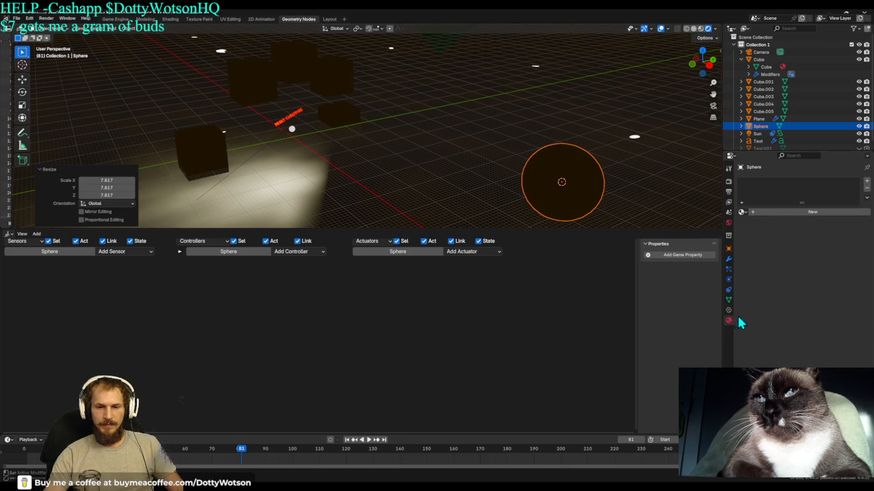
pyautogui.click(803, 212)
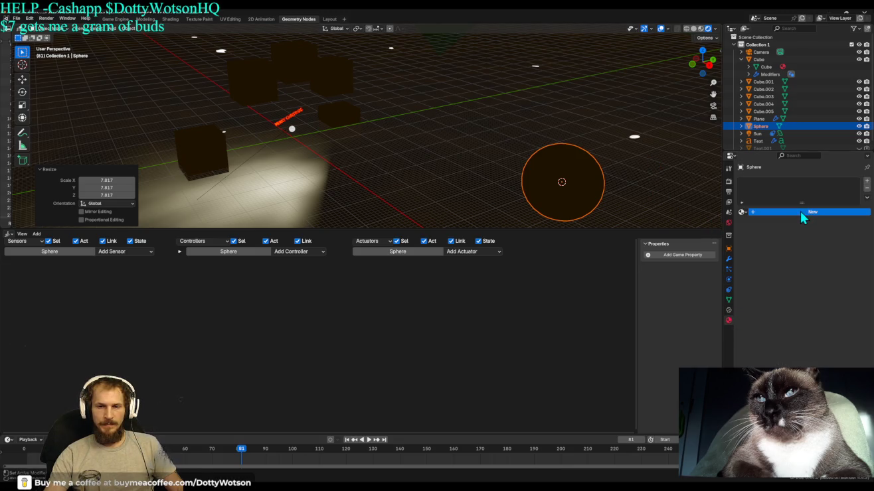
pyautogui.moveTo(823, 295); pyautogui.dragTo(745, 291)
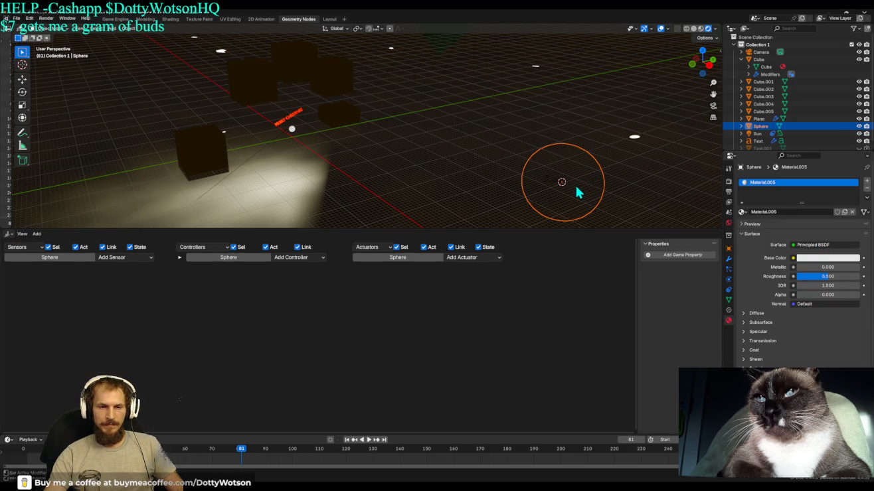
pyautogui.press('p')
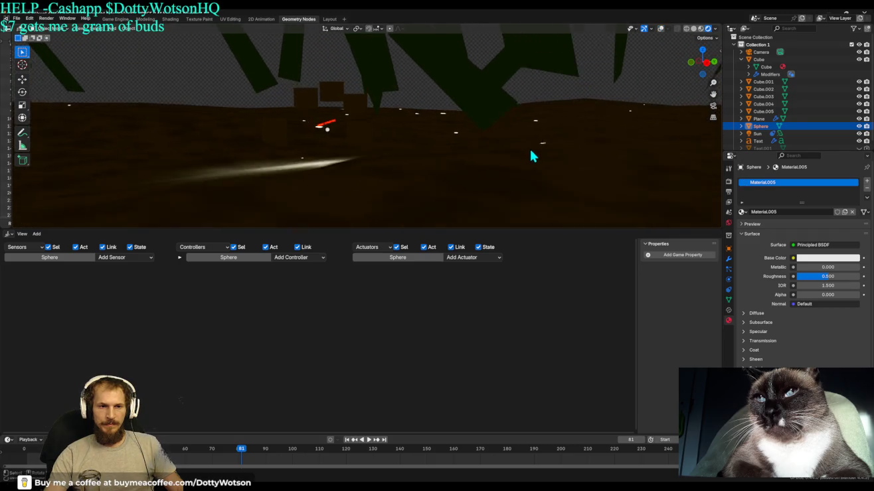
pyautogui.press('Escape')
# Step: Select the Camera and the Sphere in the Outliner
pyautogui.hotkey('shift', '`')
pyautogui.press('w')
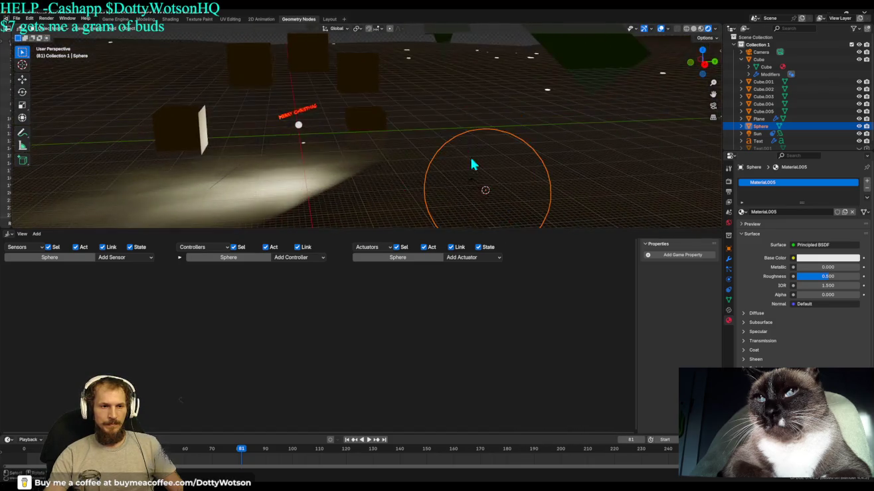
pyautogui.click(491, 162)
pyautogui.click(762, 51)
pyautogui.keyDown('shift'); pyautogui.click(763, 120); pyautogui.keyUp('shift')
pyautogui.click(761, 47)
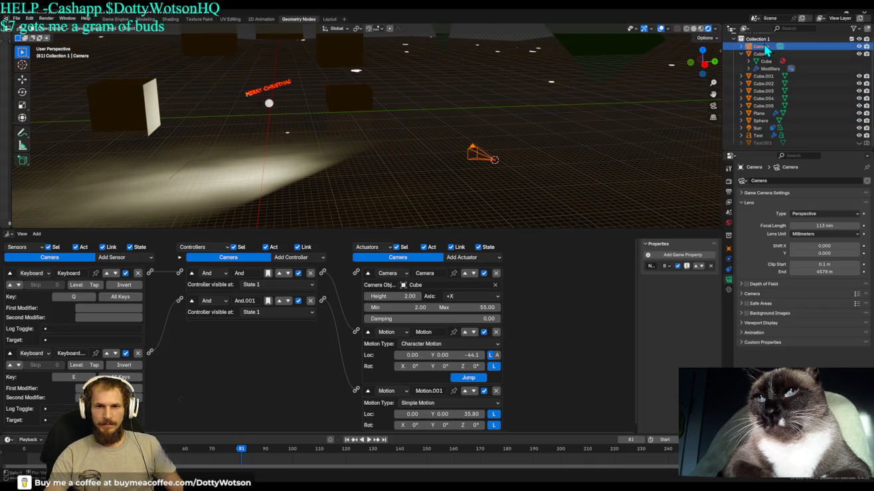
# Step: Try parenting the camera to the sphere, undo it, and select the Sphere alone
pyautogui.keyDown('ctrl'); pyautogui.click(761, 120); pyautogui.keyUp('ctrl')
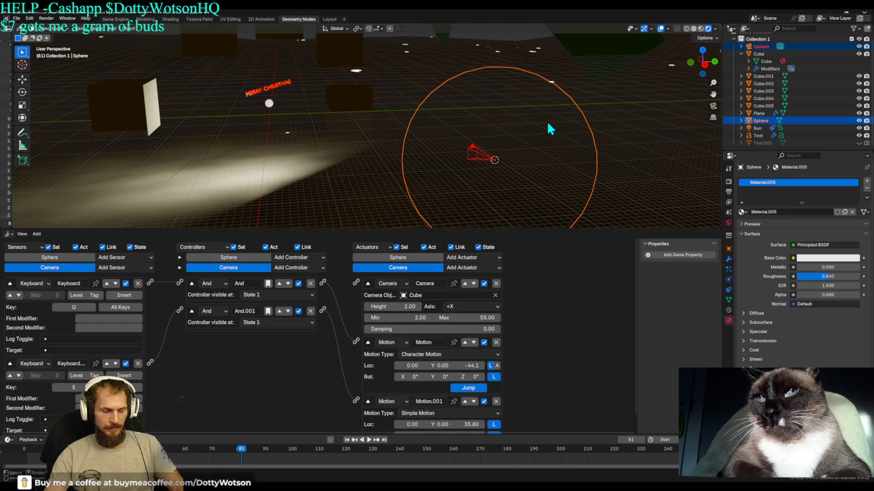
pyautogui.hotkey('ctrl', 'p')
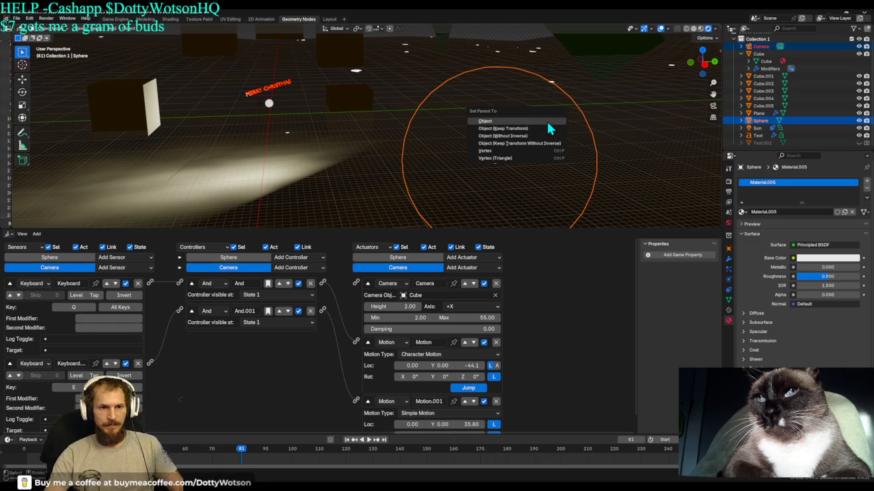
pyautogui.click(548, 123)
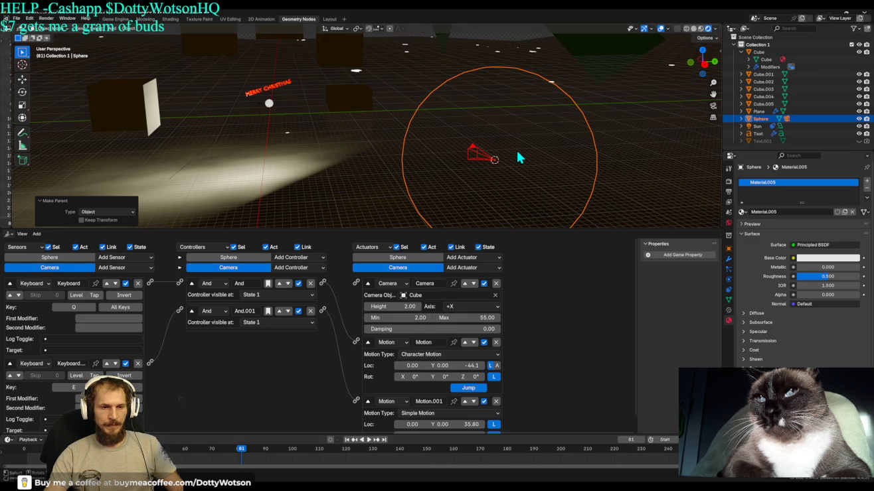
pyautogui.hotkey('ctrl', 'z')
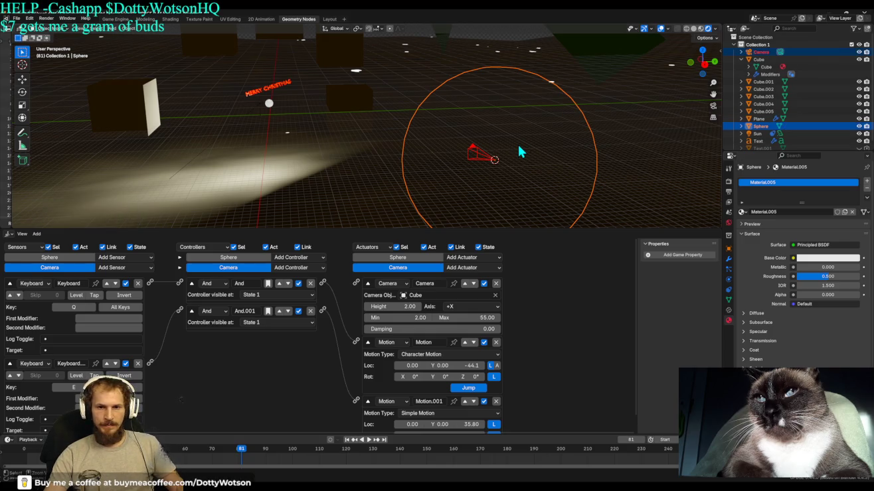
pyautogui.click(470, 154)
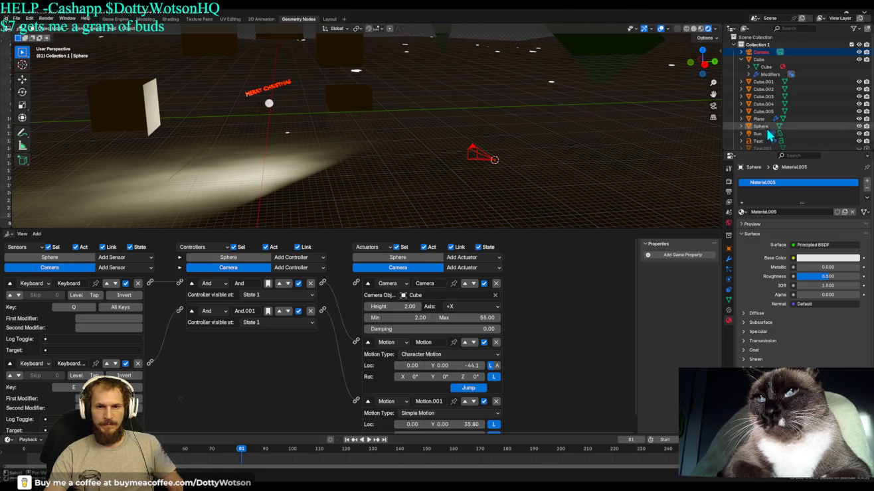
pyautogui.click(760, 126)
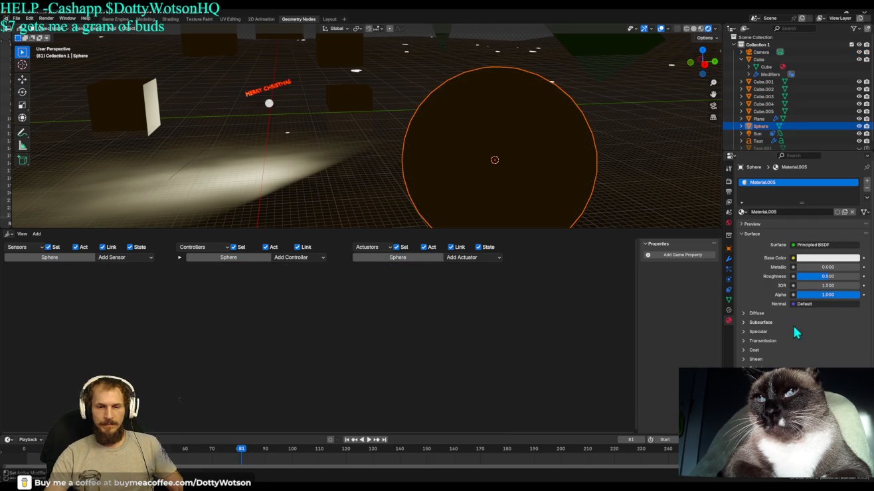
# Step: Set the Sphere's Physics Type to Rigid Body
pyautogui.click(729, 279)
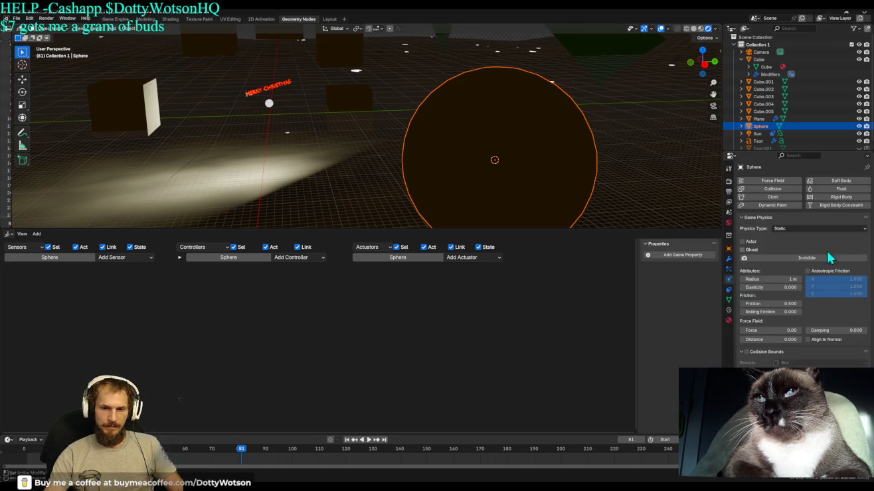
pyautogui.click(802, 227)
pyautogui.click(796, 236)
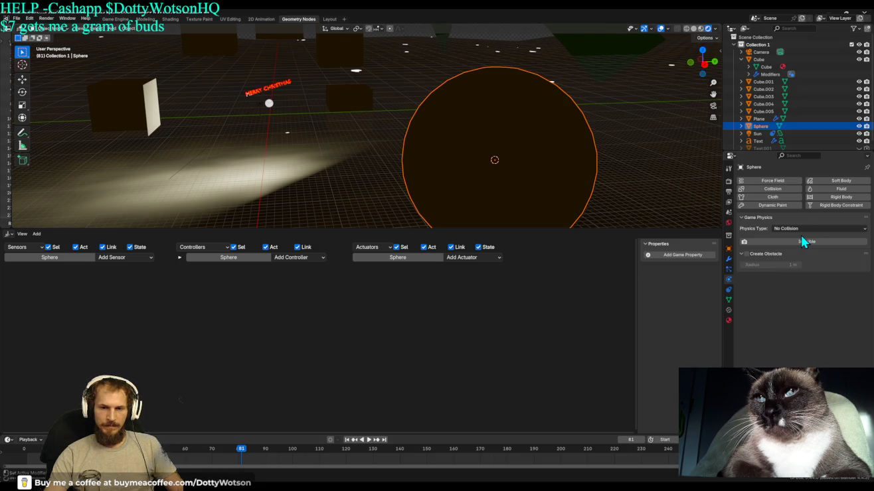
pyautogui.click(806, 230)
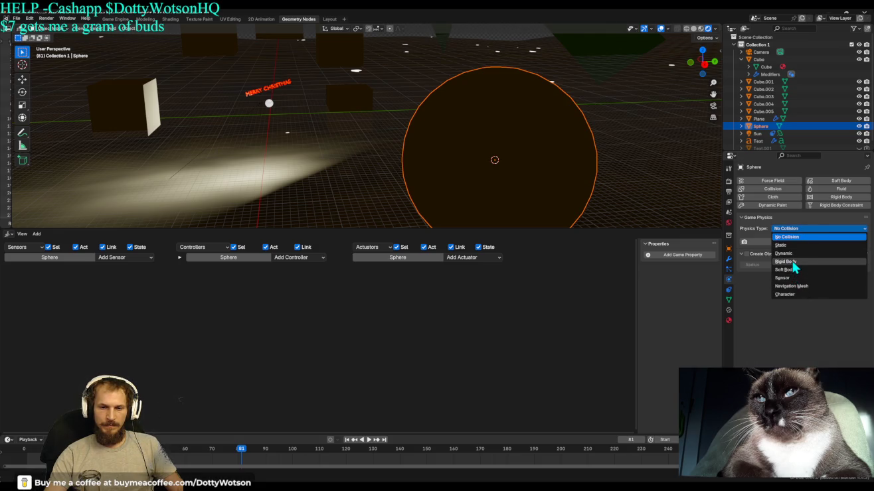
pyautogui.click(791, 262)
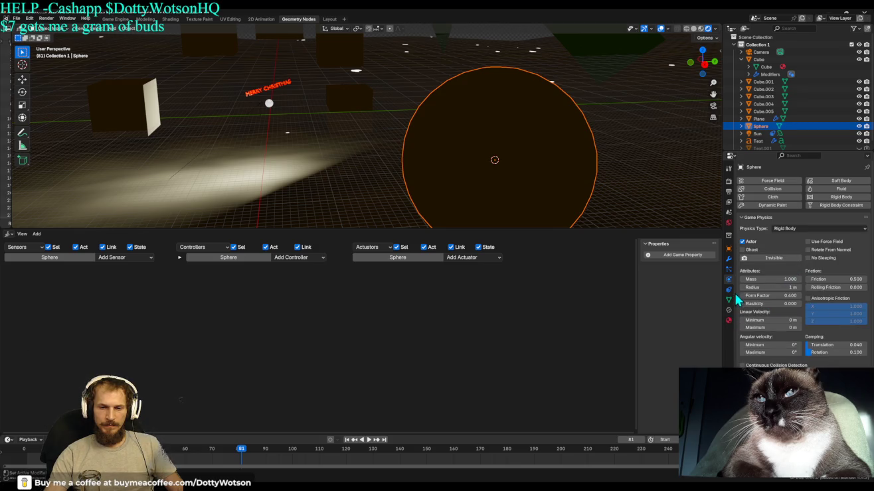
# Step: Display the Sphere as a wireframe in the viewport
pyautogui.click(729, 248)
pyautogui.scroll(-1, 749, 365)
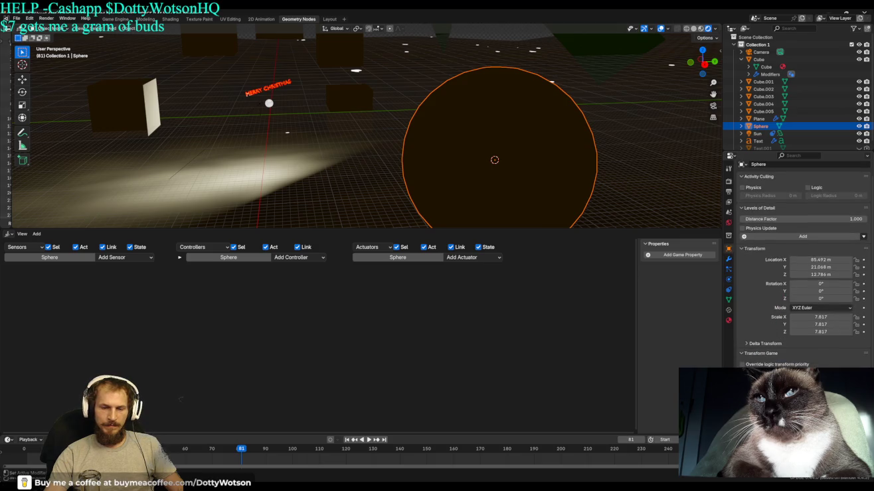
pyautogui.scroll(-4, 796, 298)
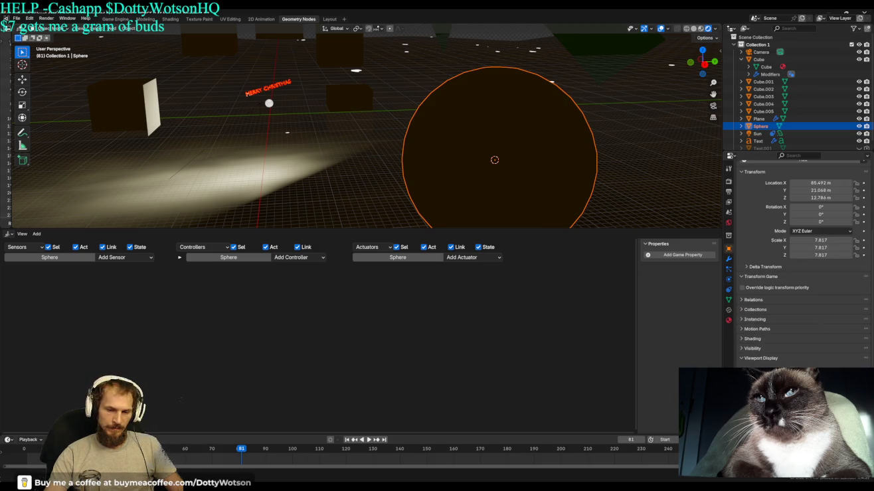
pyautogui.click(748, 389)
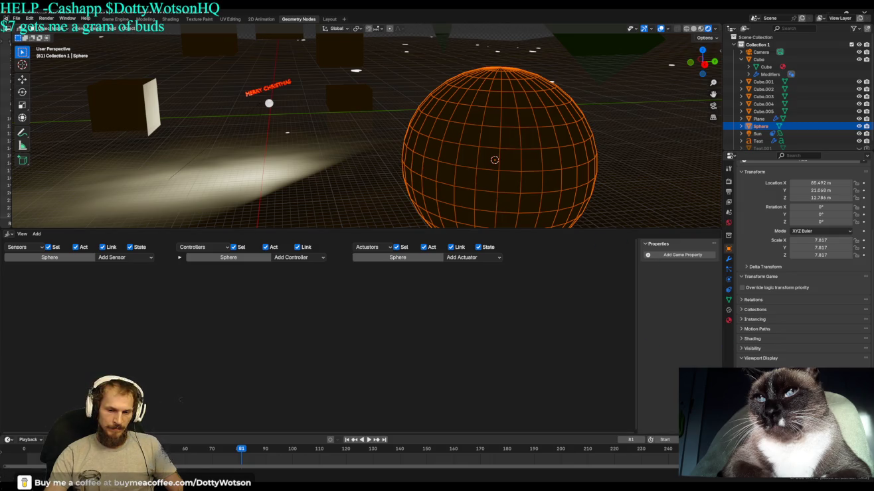
pyautogui.click(747, 458)
pyautogui.click(748, 458)
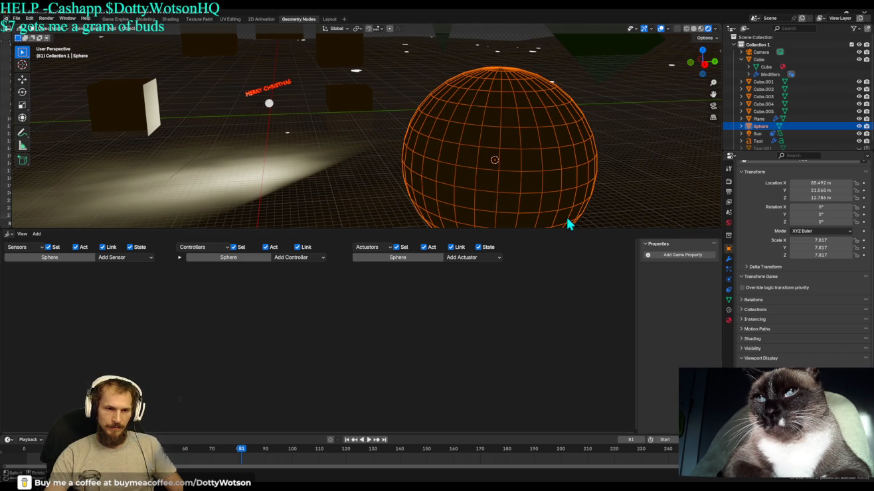
pyautogui.moveTo(491, 148)
pyautogui.mouseDown()
pyautogui.moveTo(511, 140)
pyautogui.moveTo(472, 136)
pyautogui.moveTo(558, 185)
pyautogui.mouseUp()
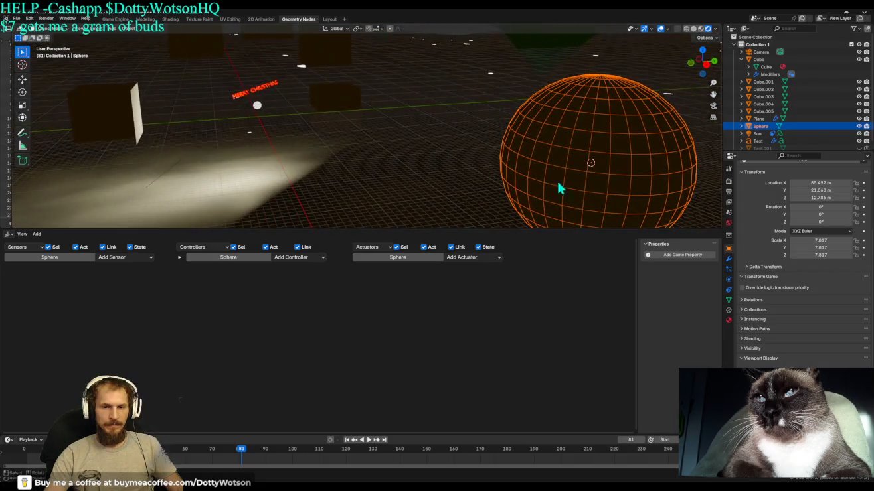
# Step: Replace Material.005 with a new Material.006 at Alpha 0, then select Camera and Sphere
pyautogui.click(729, 320)
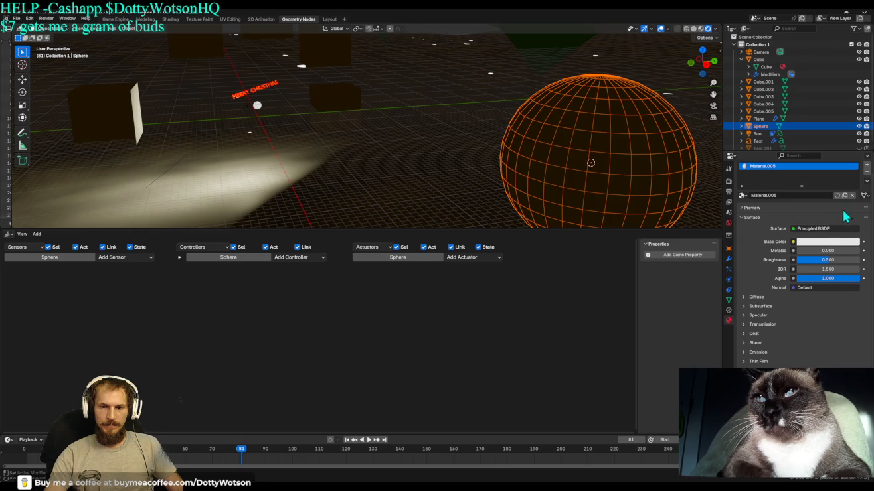
pyautogui.click(853, 196)
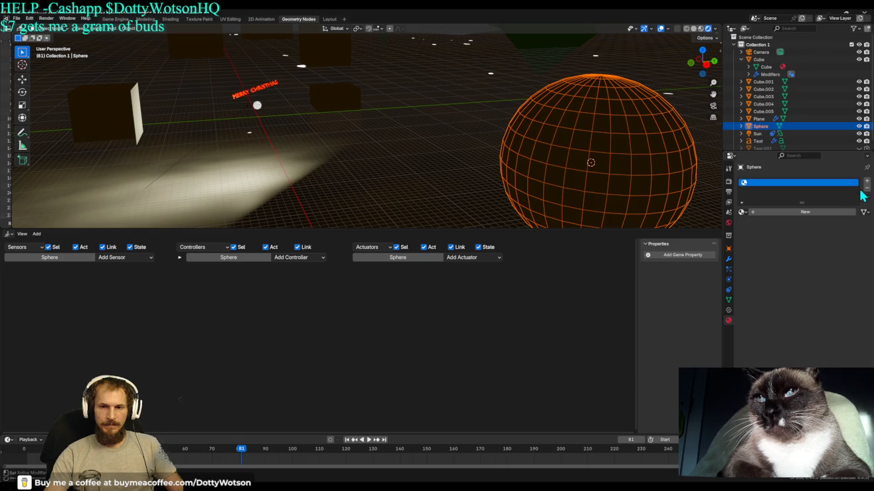
pyautogui.click(866, 188)
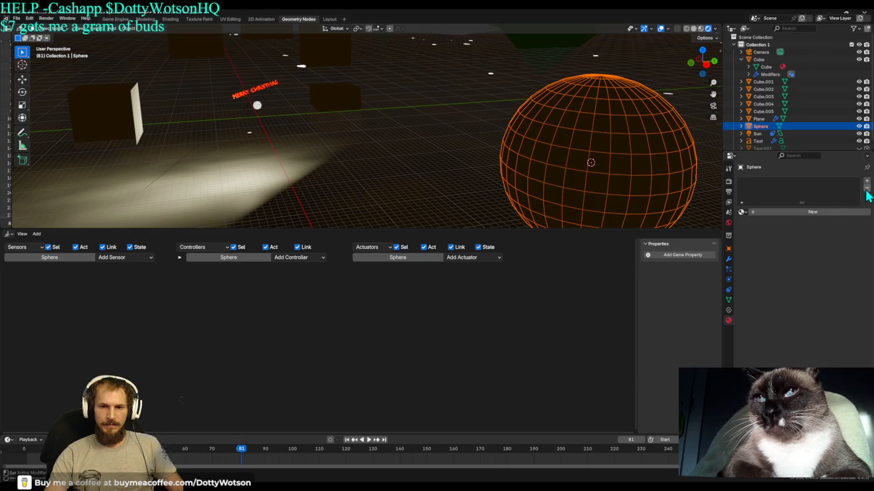
pyautogui.click(807, 212)
pyautogui.moveTo(850, 295)
pyautogui.mouseDown()
pyautogui.moveTo(827, 295)
pyautogui.moveTo(658, 222)
pyautogui.mouseUp()
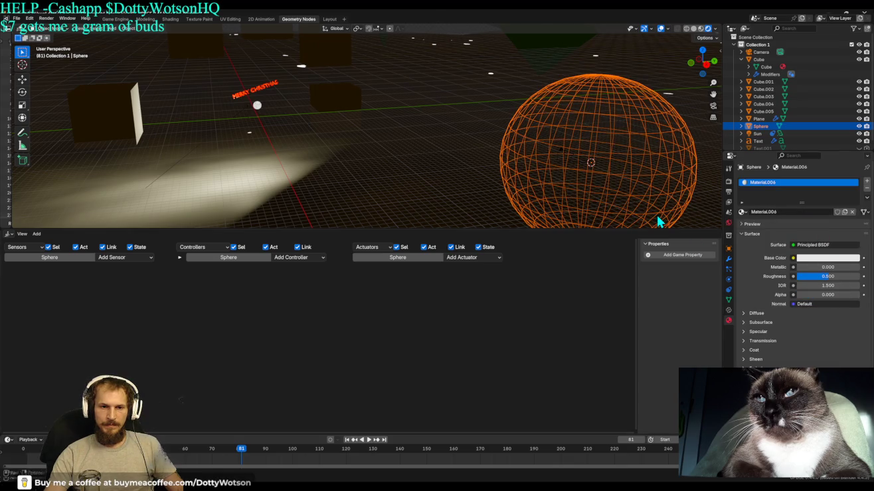
pyautogui.click(575, 158)
pyautogui.keyDown('shift'); pyautogui.click(596, 85); pyautogui.keyUp('shift')
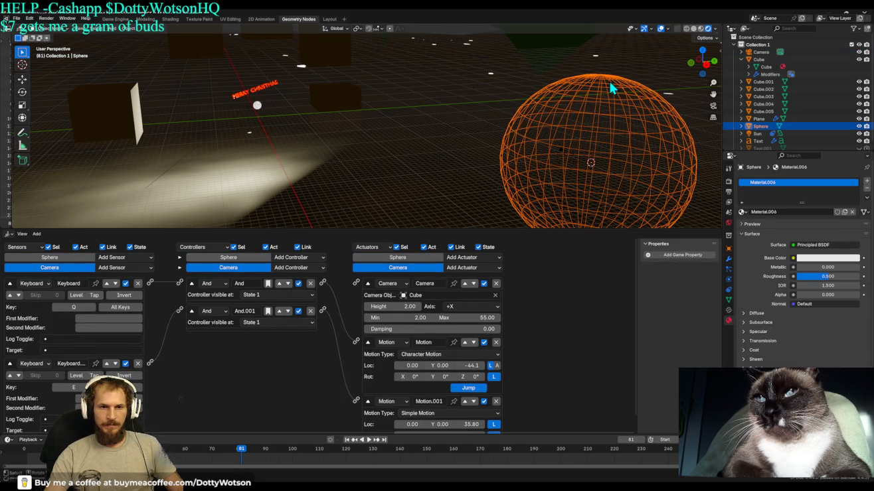
# Step: Select the Sphere, then the Camera as active, and parent the Sphere to the Camera
pyautogui.click(577, 158)
pyautogui.click(575, 156)
pyautogui.click(572, 161)
pyautogui.click(603, 93)
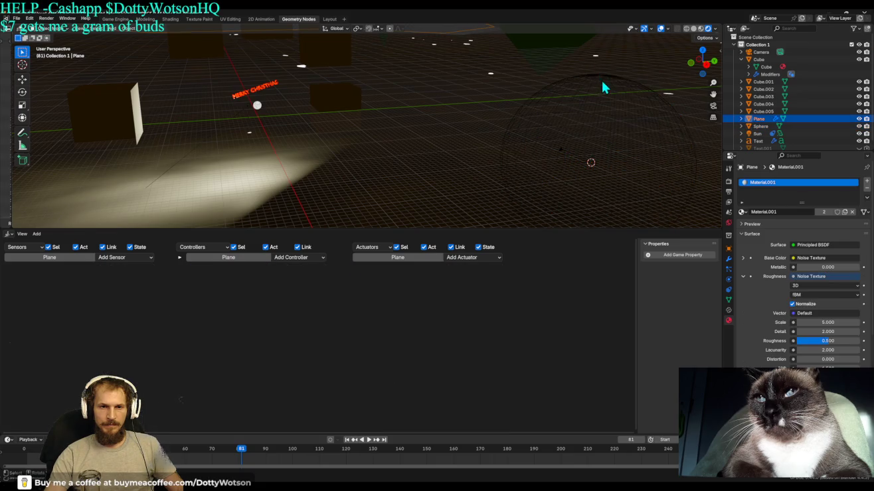
pyautogui.click(599, 77)
pyautogui.keyDown('ctrl'); pyautogui.click(761, 52); pyautogui.keyUp('ctrl')
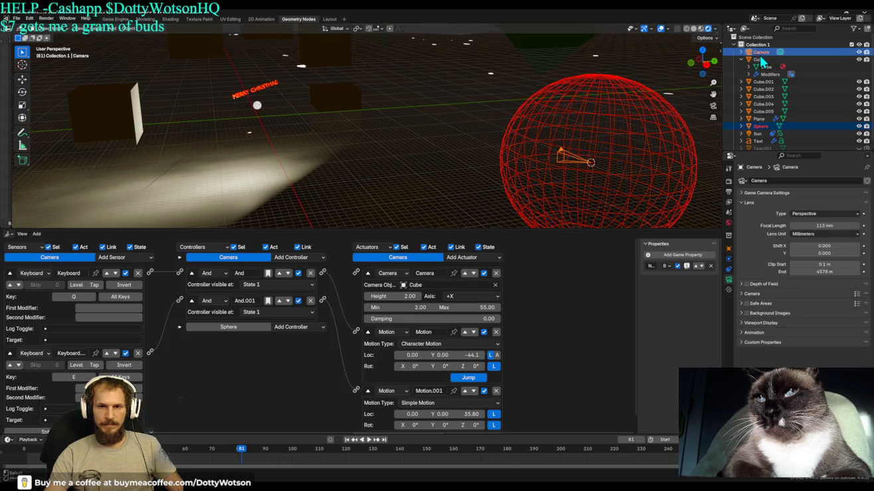
pyautogui.hotkey('ctrl', 'p')
pyautogui.click(537, 117)
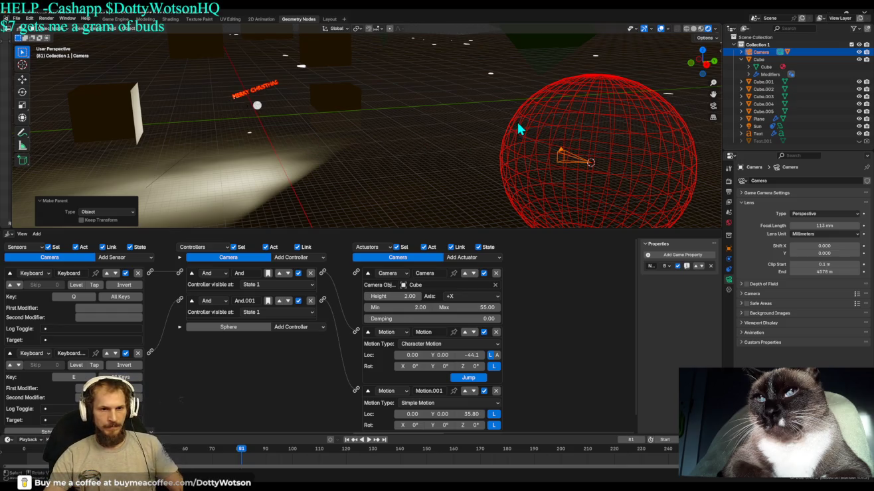
# Step: Play the game twice to check the parented sphere, then select the Sphere
pyautogui.press('p')
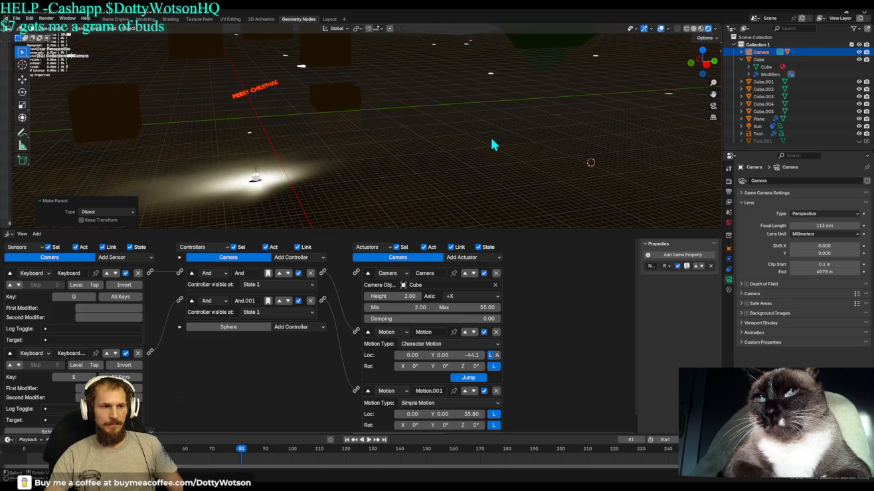
pyautogui.press('Escape')
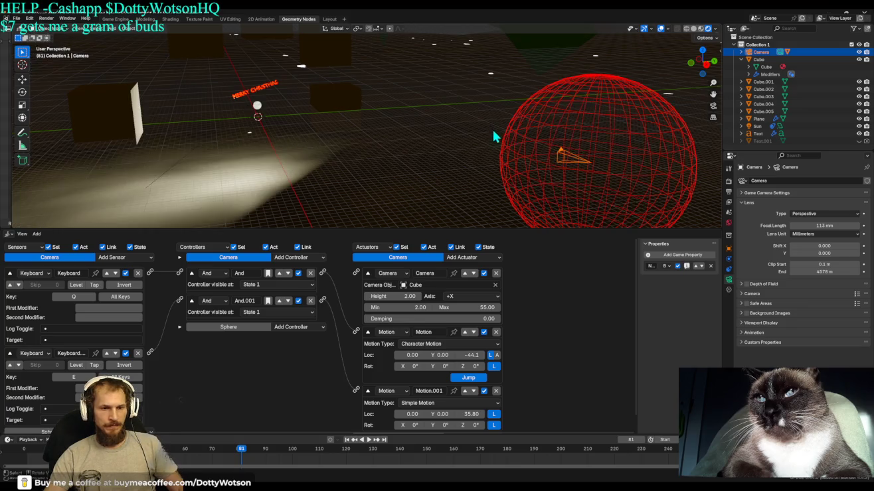
pyautogui.scroll(-5, 493, 136)
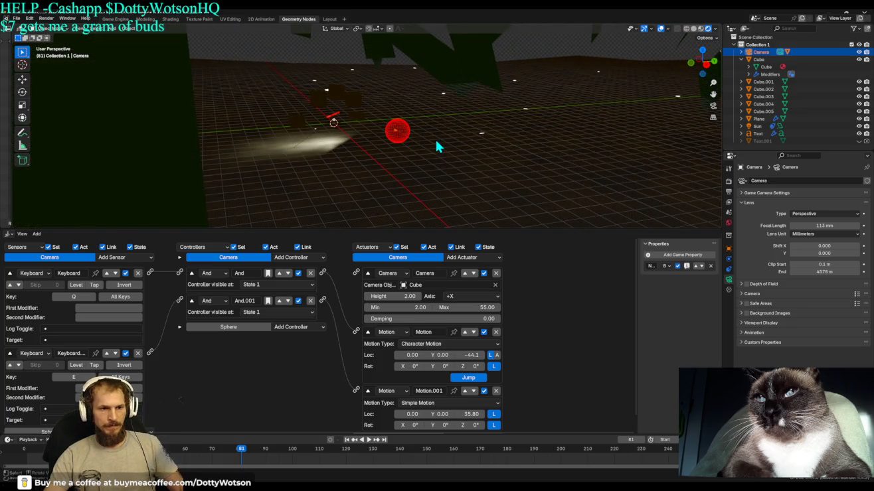
pyautogui.press('p')
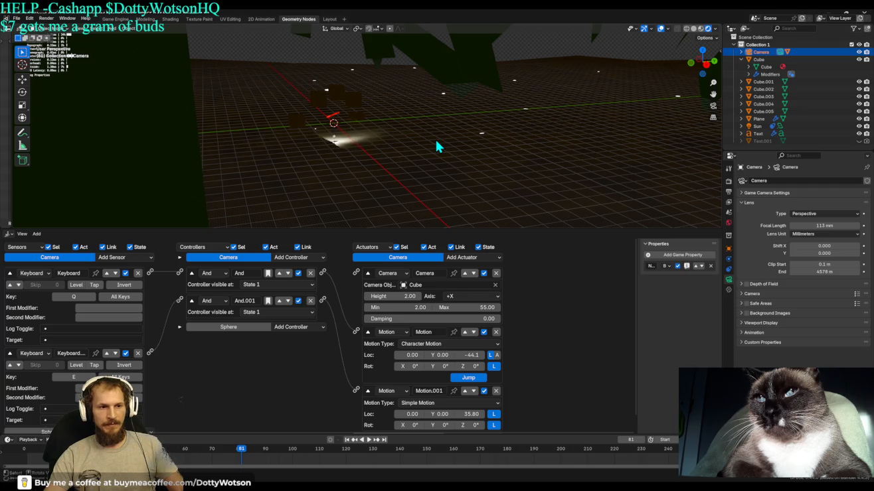
pyautogui.press('Escape')
pyautogui.click(401, 134)
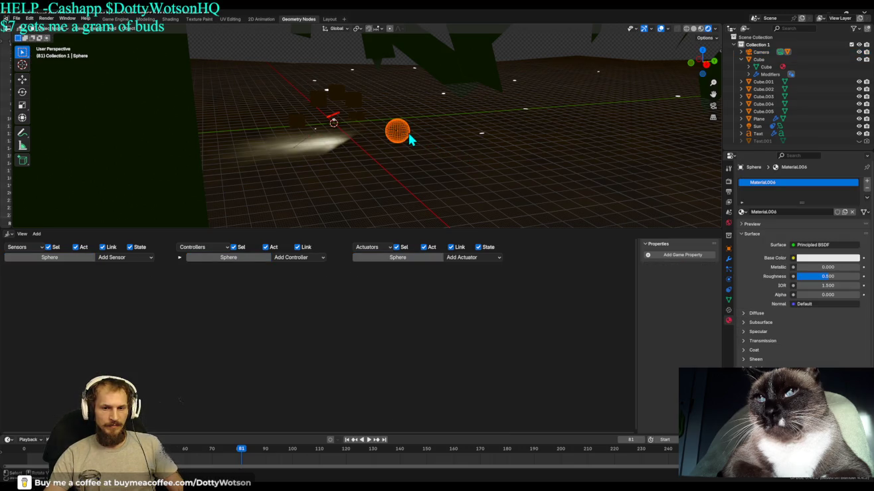
# Step: Scale the Sphere up 3.4 times, test, then shrink it to 0.193 and test
pyautogui.scroll(4, 399, 140)
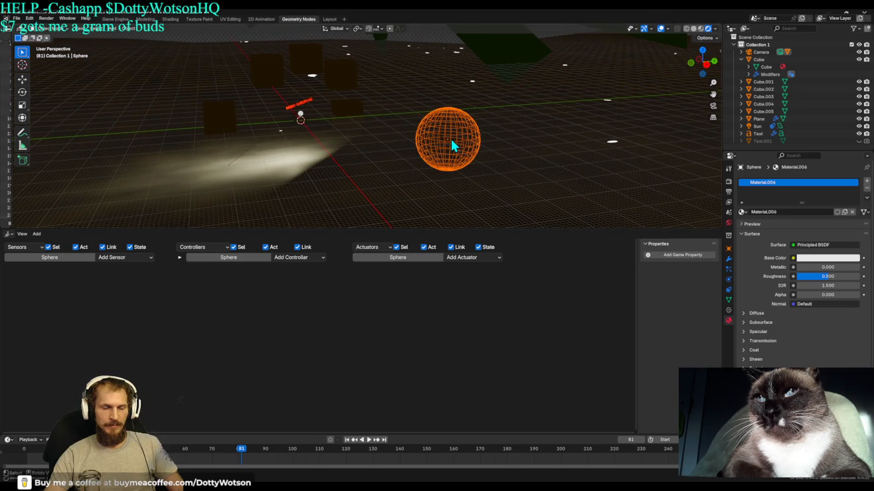
pyautogui.press('s')
pyautogui.click(505, 135)
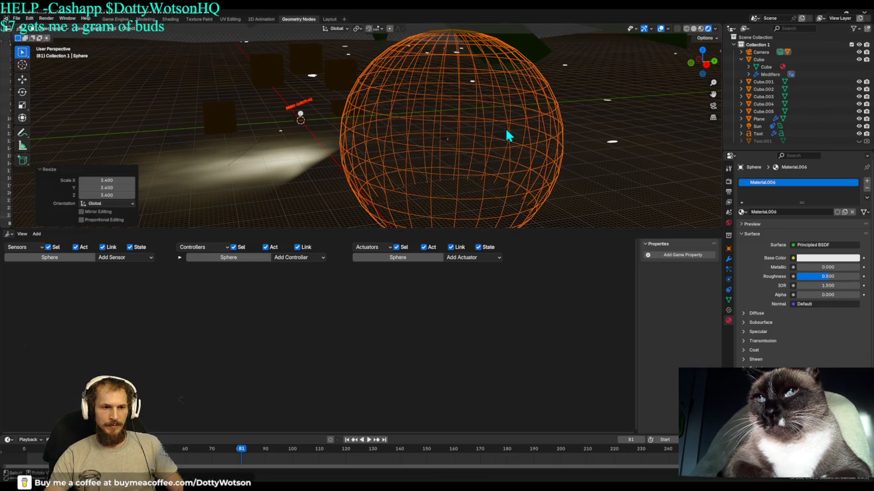
pyautogui.press('p')
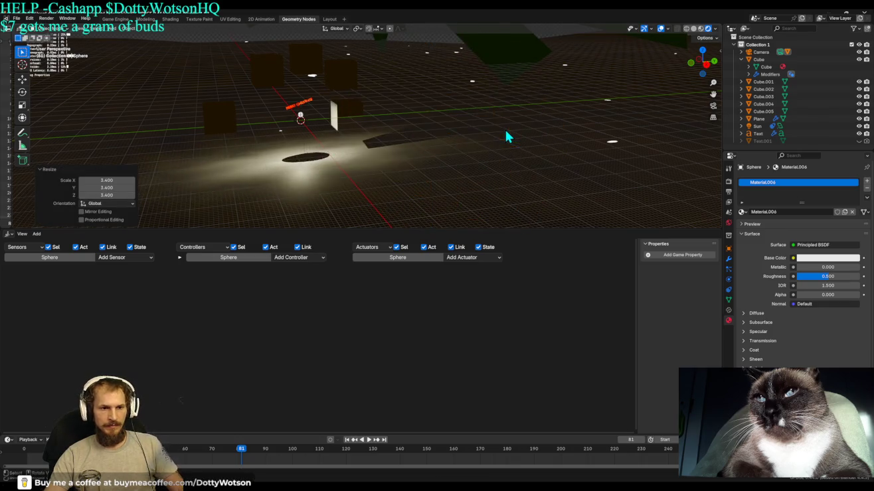
pyautogui.press('Escape')
pyautogui.press('s')
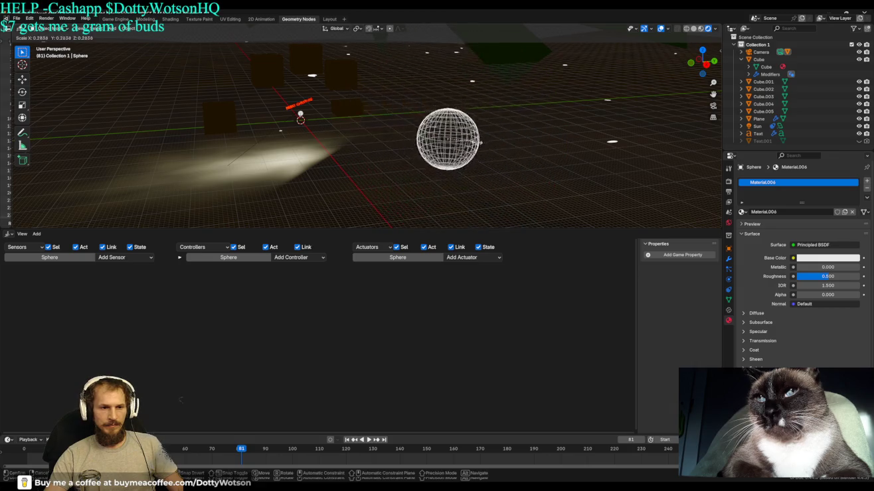
pyautogui.click(468, 152)
pyautogui.press('p')
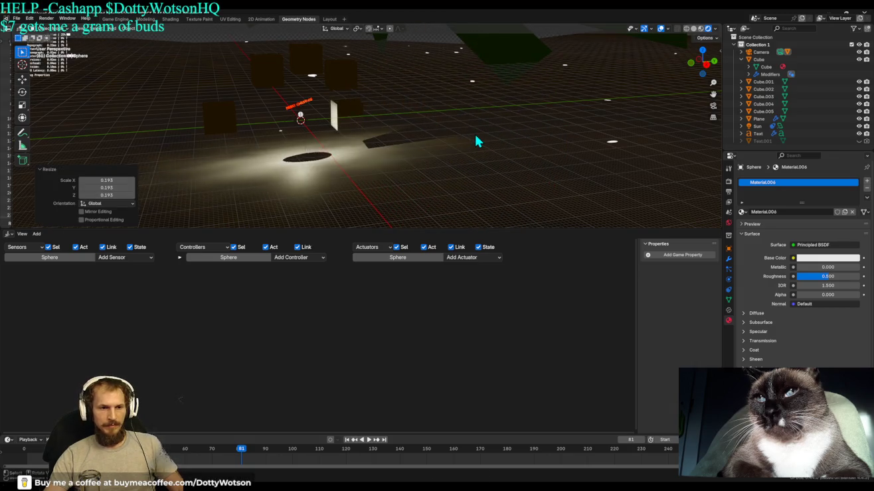
pyautogui.press('Escape')
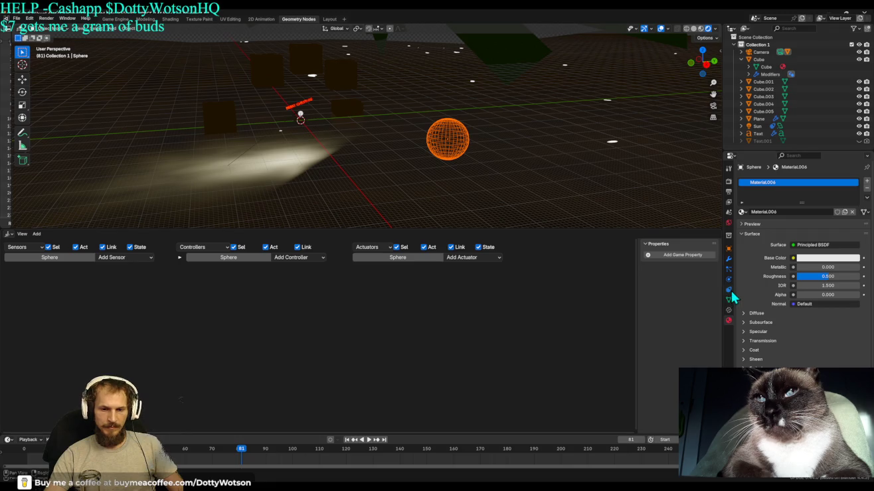
# Step: Change the Sphere's Physics Type to No Collision and test the game
pyautogui.click(729, 279)
pyautogui.click(805, 230)
pyautogui.click(796, 237)
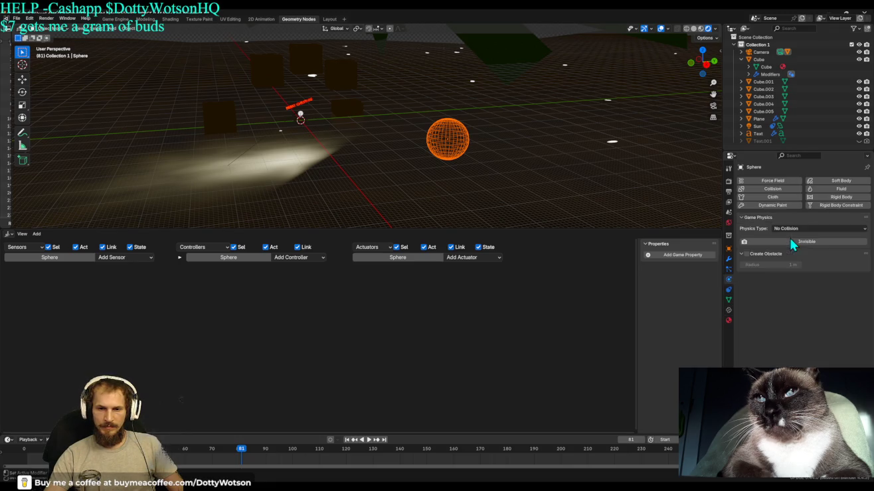
pyautogui.press('p')
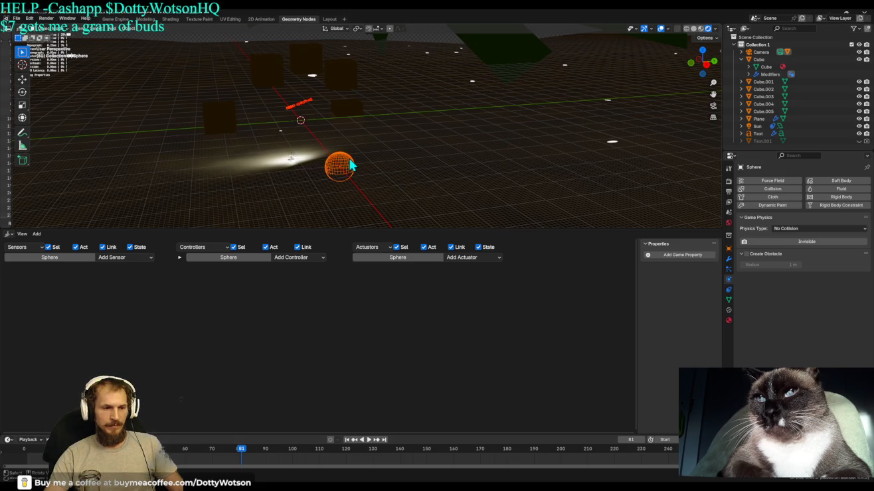
pyautogui.press('Escape')
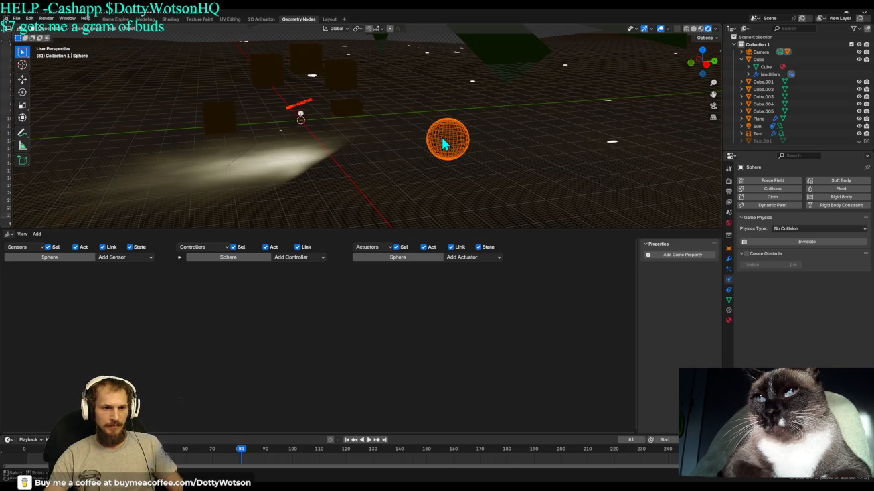
# Step: Set Motion.001 Z to 1.00 and Character Motion Z to -1.00, then test
pyautogui.click(443, 142)
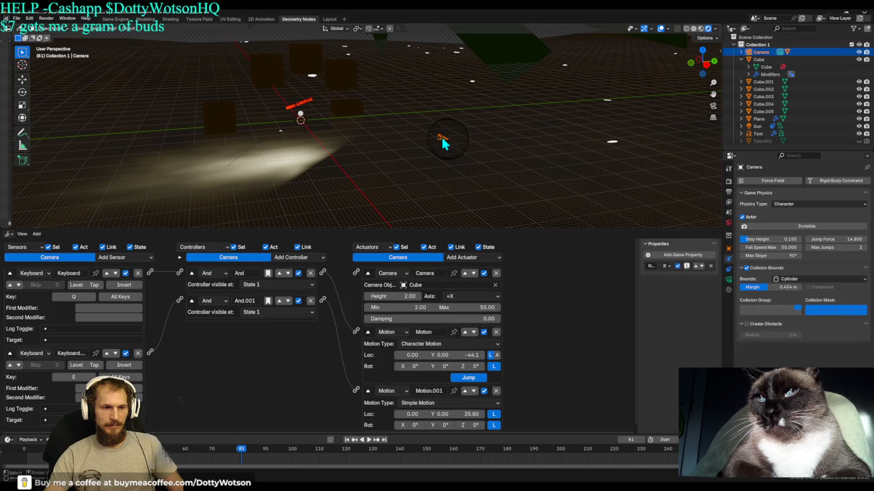
pyautogui.click(473, 413)
pyautogui.write('1')
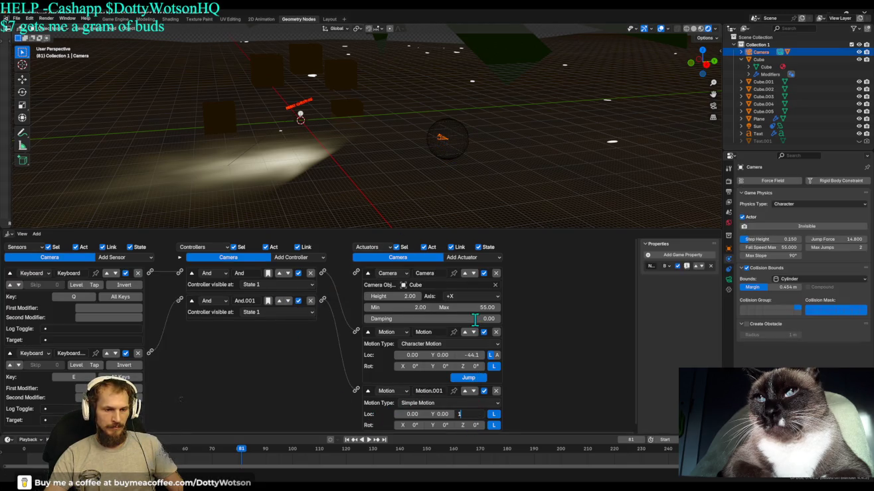
pyautogui.click(470, 354)
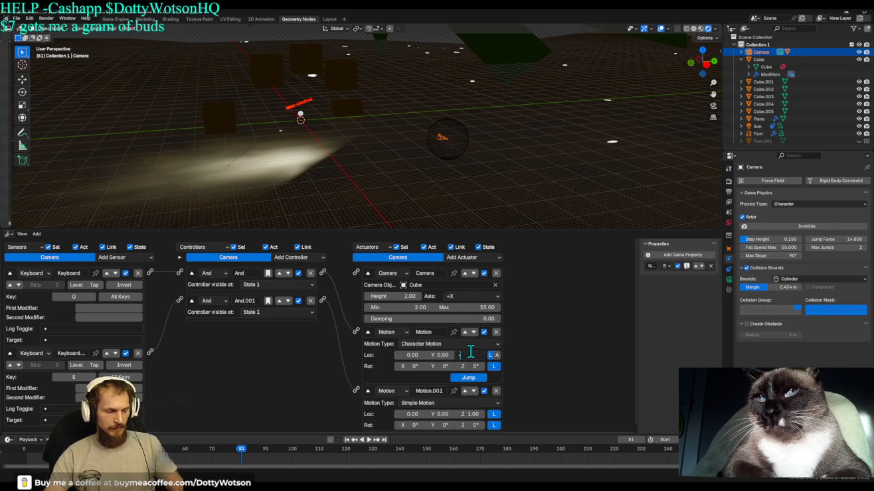
pyautogui.write('1')
pyautogui.press('Return')
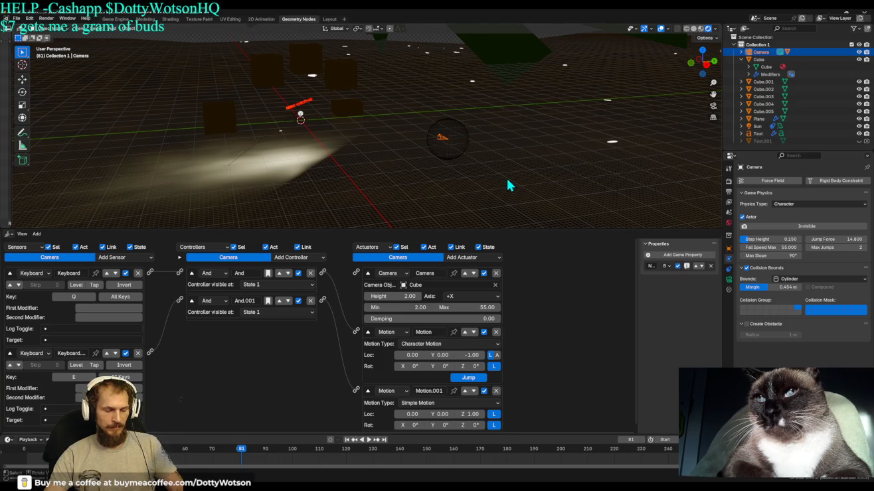
pyautogui.press('p')
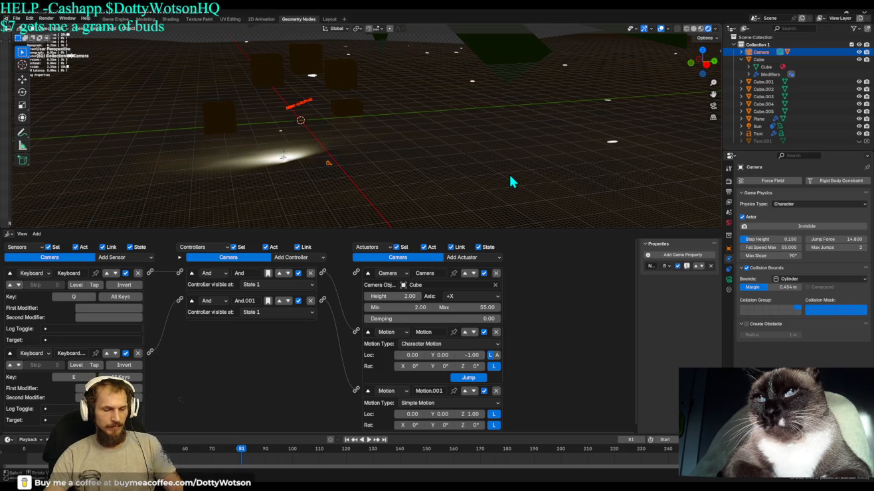
pyautogui.press('Escape')
# Step: Switch to the scene camera view and run the game again
pyautogui.click(714, 106)
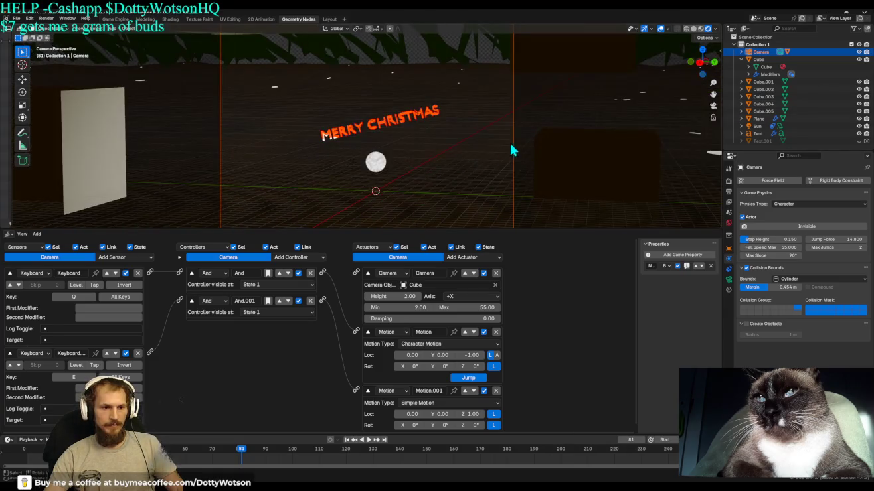
pyautogui.press('p')
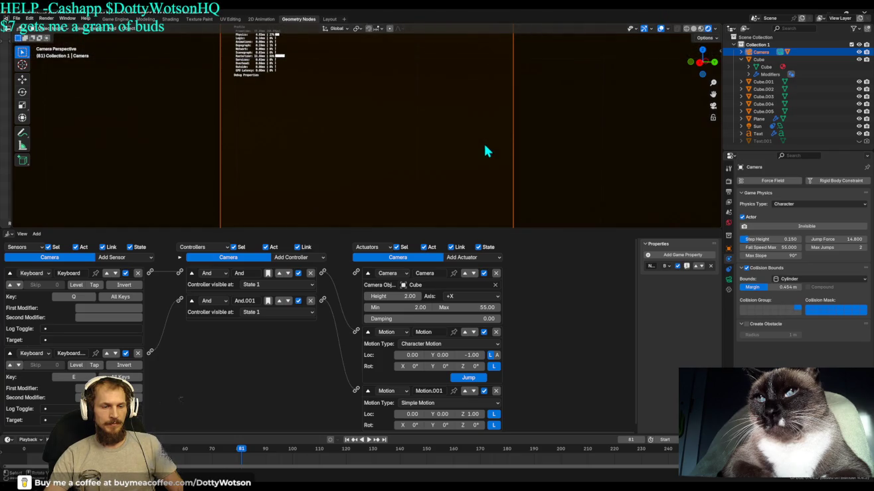
pyautogui.press('Escape')
pyautogui.click(468, 257)
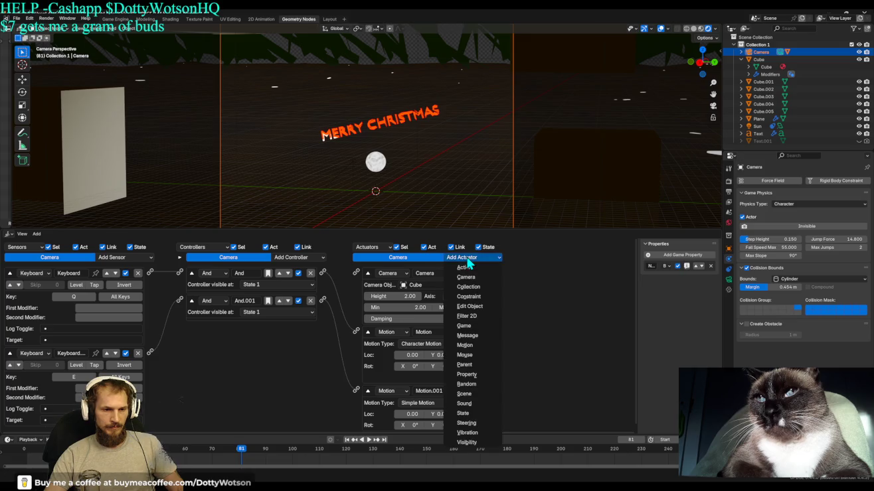
# Step: Link the And controller to the Camera actuator and add an Always sensor
pyautogui.click(486, 283)
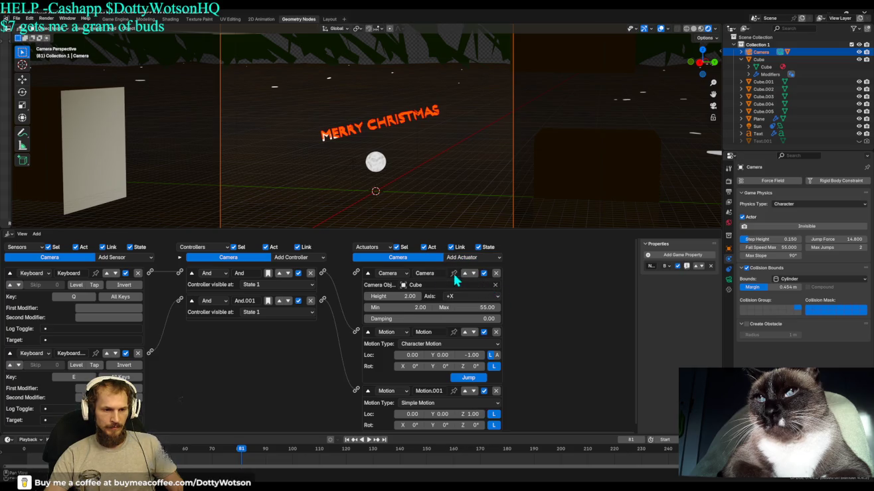
pyautogui.moveTo(323, 272); pyautogui.dragTo(356, 273)
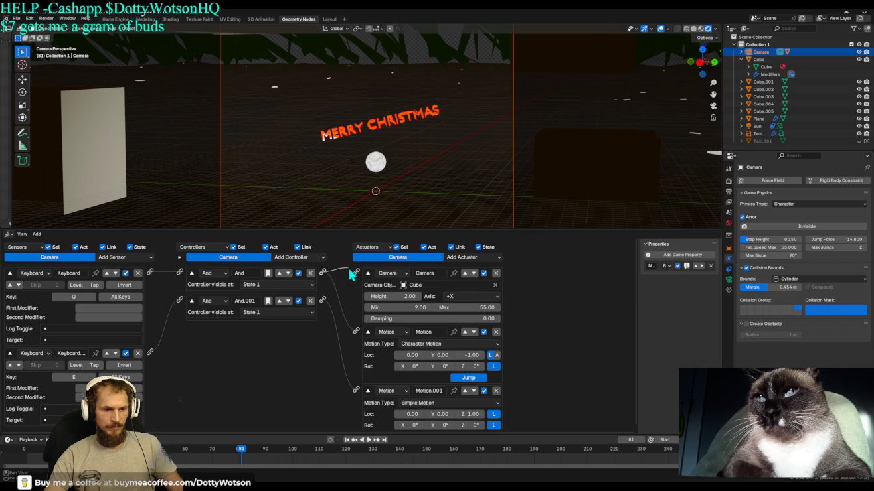
pyautogui.click(111, 258)
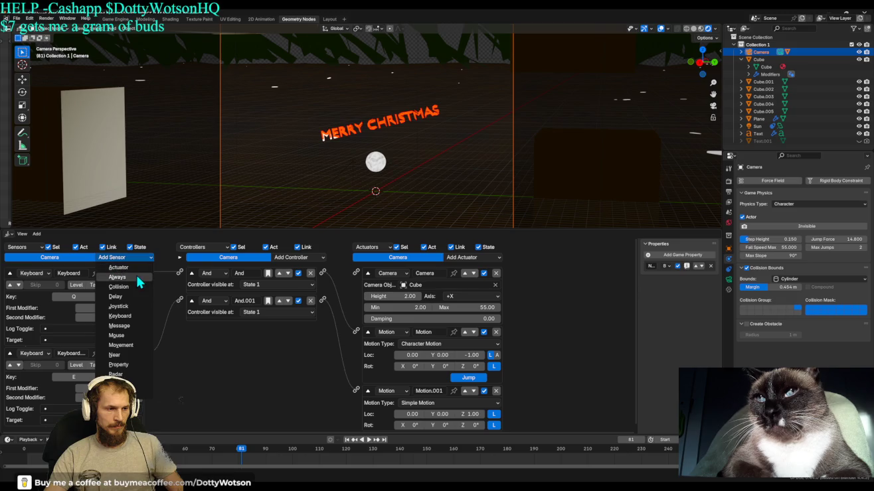
pyautogui.click(126, 279)
# Step: Connect the Always sensor into the Camera actuator's logic chain and test the game
pyautogui.scroll(-2, 186, 377)
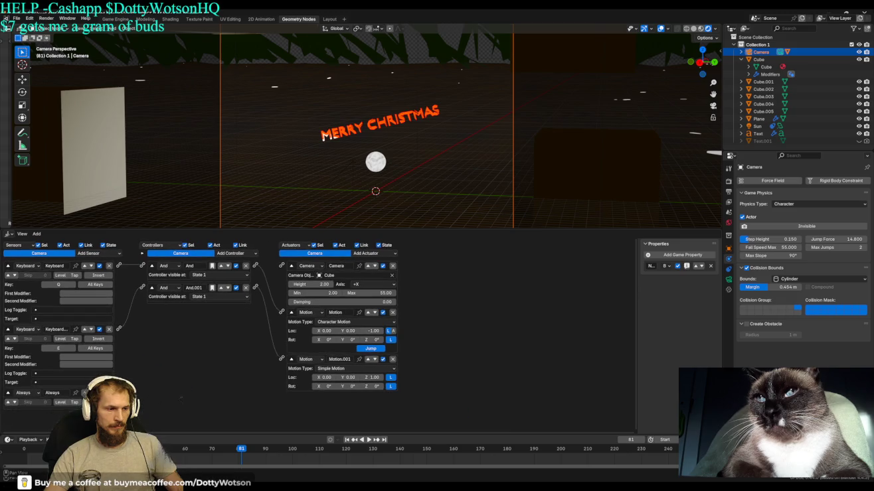
pyautogui.click(8, 393)
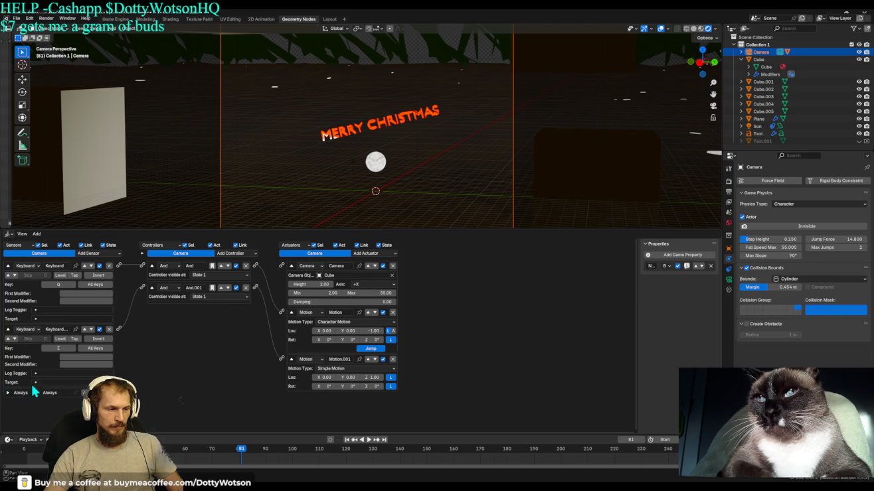
pyautogui.click(10, 393)
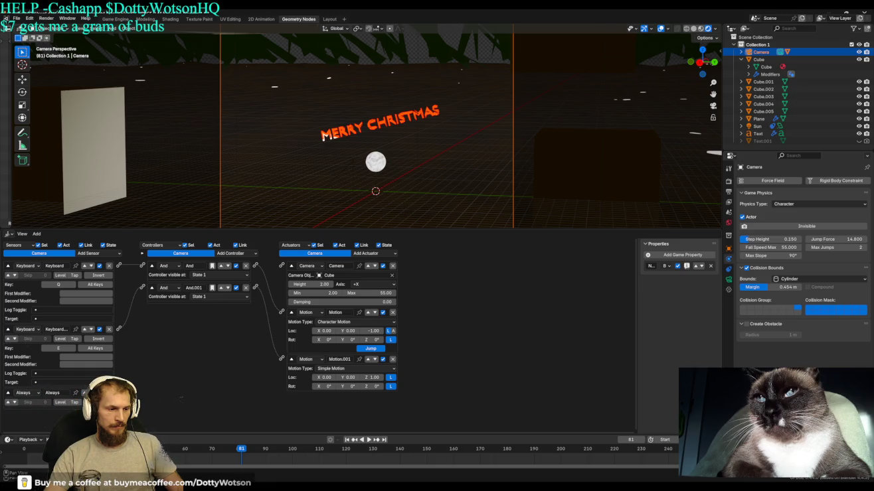
pyautogui.moveTo(118, 393); pyautogui.dragTo(282, 266)
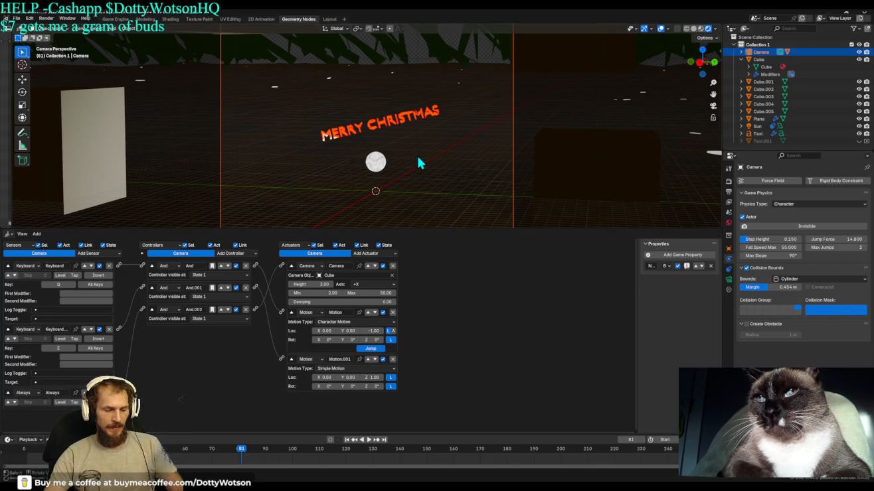
pyautogui.press('p')
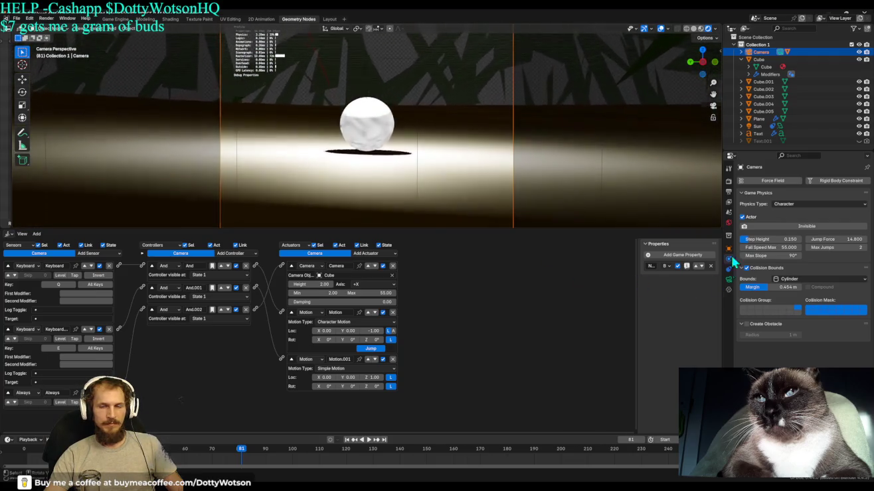
pyautogui.press('Escape')
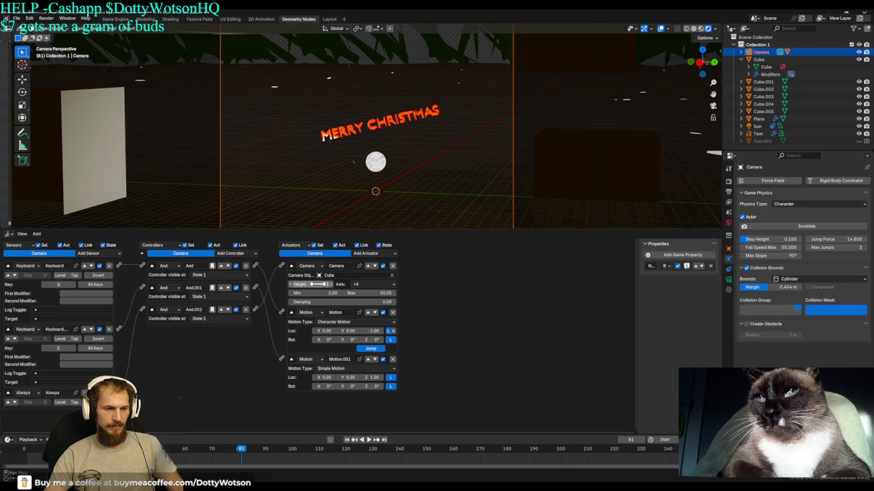
# Step: Set the Camera actuator Height to 0.00 and collision bounds to Sphere, testing each change
pyautogui.moveTo(317, 283); pyautogui.dragTo(261, 287)
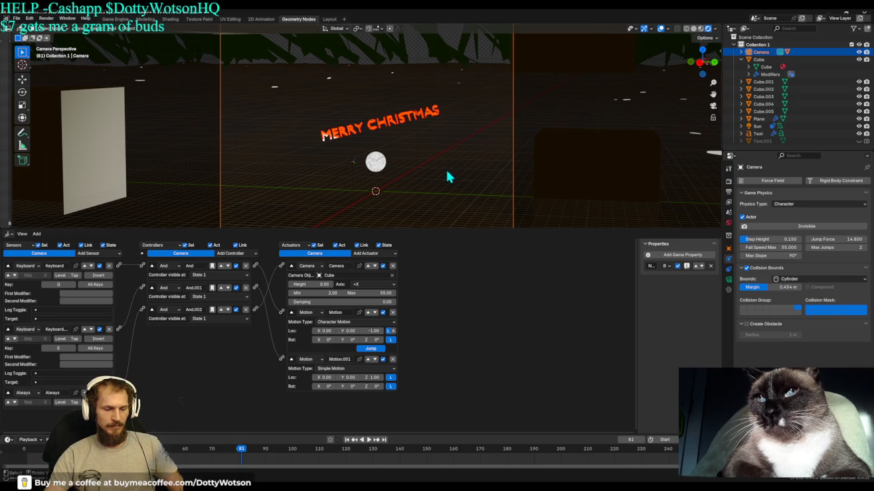
pyautogui.press('p')
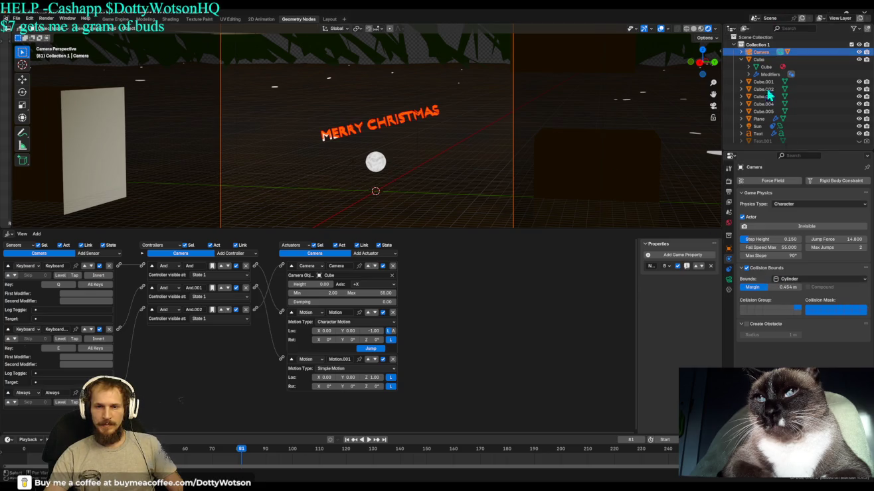
pyautogui.click(814, 279)
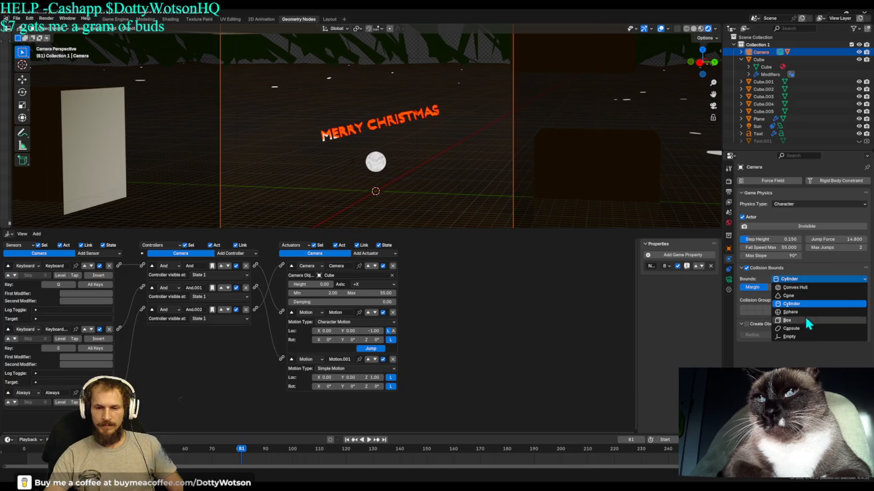
pyautogui.click(803, 310)
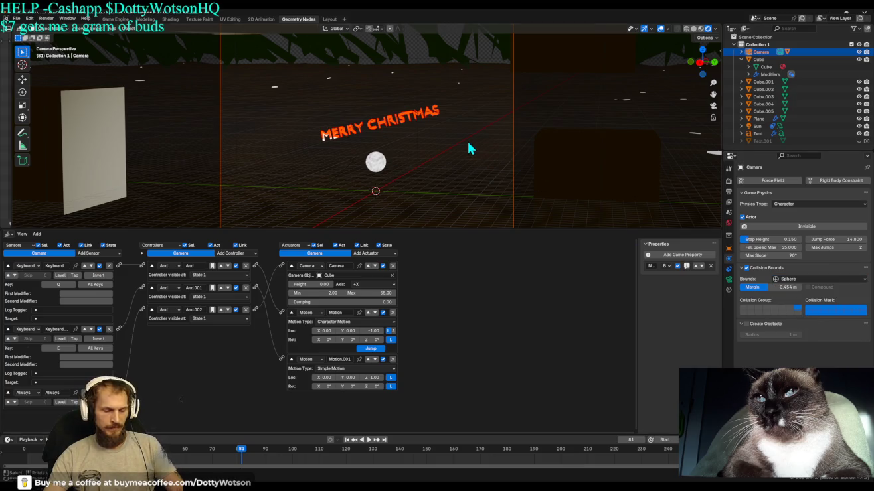
pyautogui.press('p')
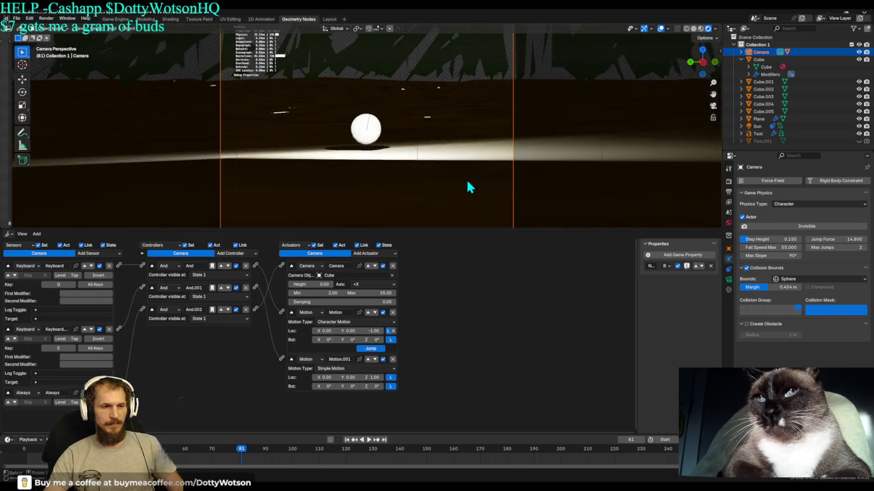
pyautogui.press('Escape')
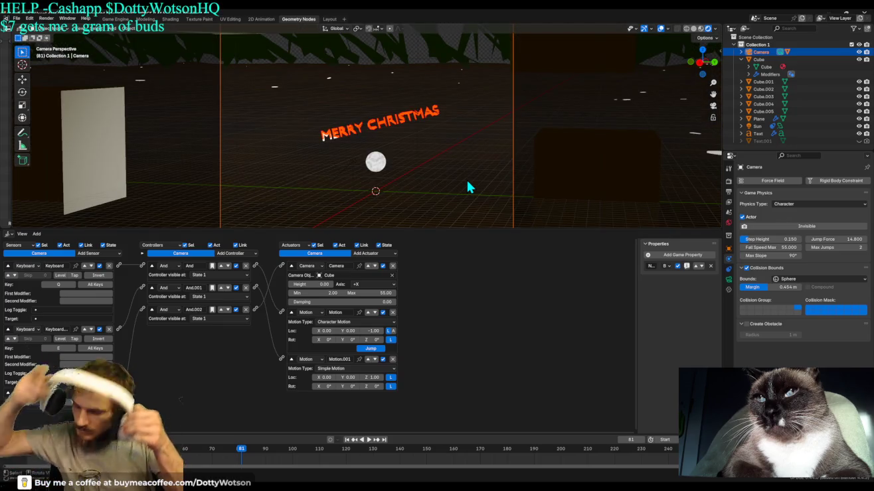
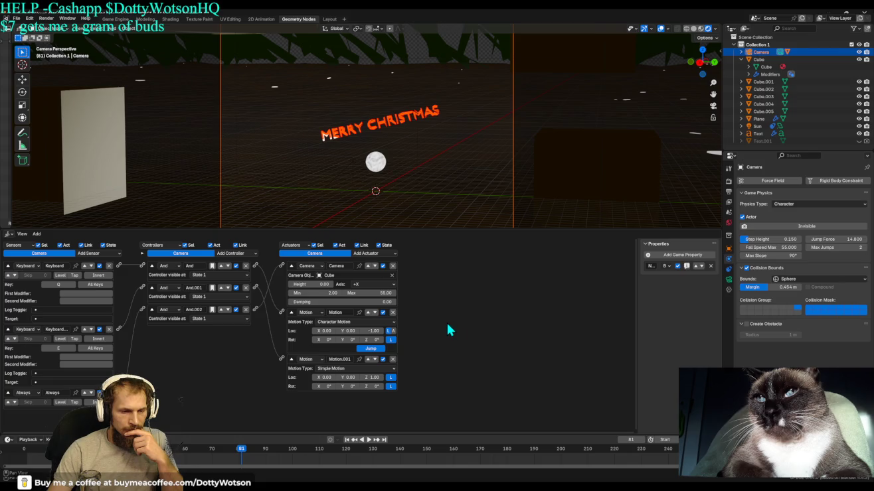
# Step: Add a Steering actuator with its behaviour set to Path following
pyautogui.click(373, 255)
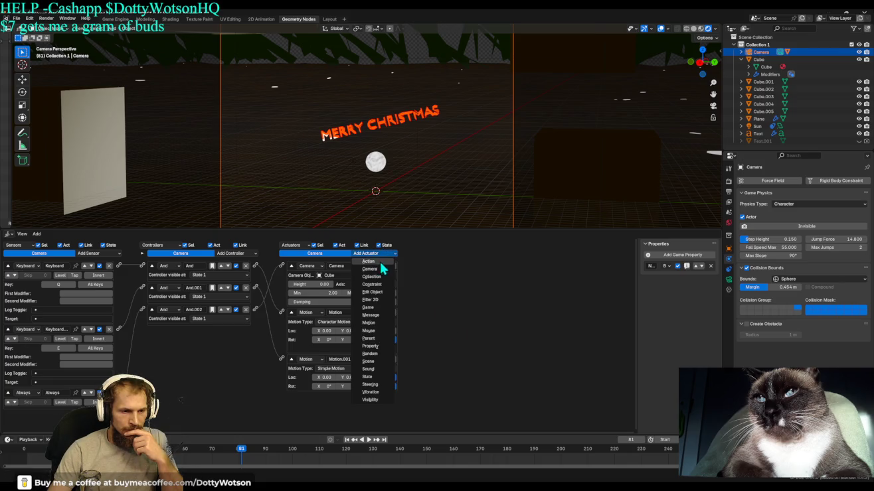
pyautogui.click(380, 385)
pyautogui.scroll(-3, 492, 336)
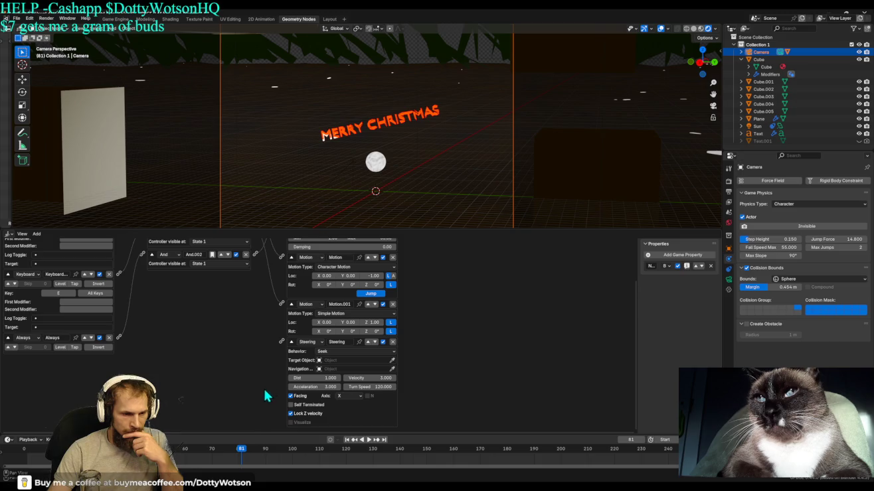
pyautogui.click(358, 350)
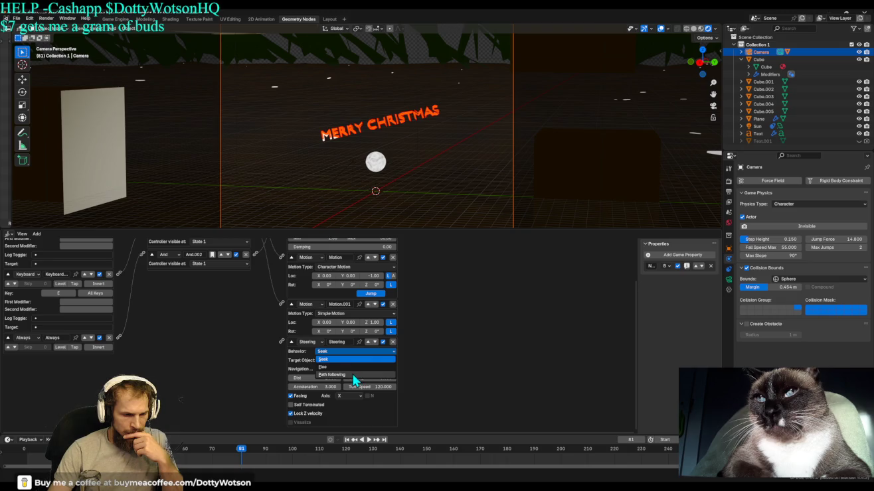
pyautogui.click(353, 375)
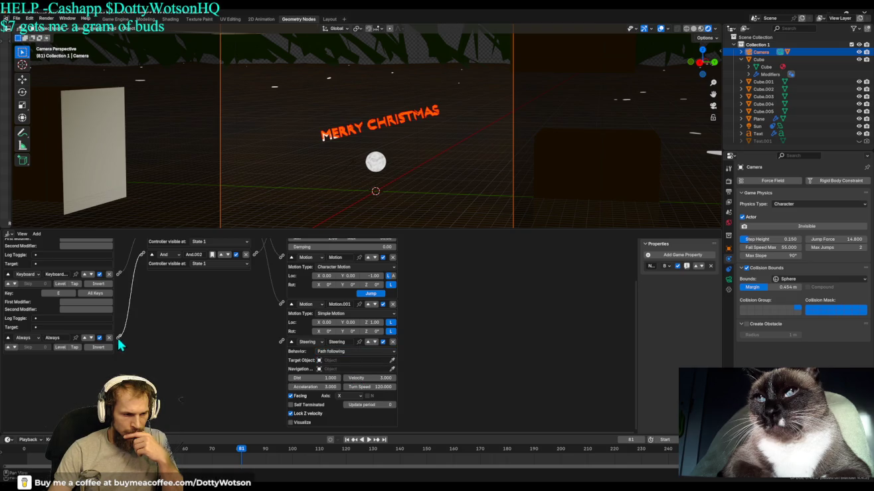
# Step: Wire the Always sensor to the Steering actuator, target the Sphere, and delete And.002
pyautogui.moveTo(119, 338); pyautogui.dragTo(283, 342)
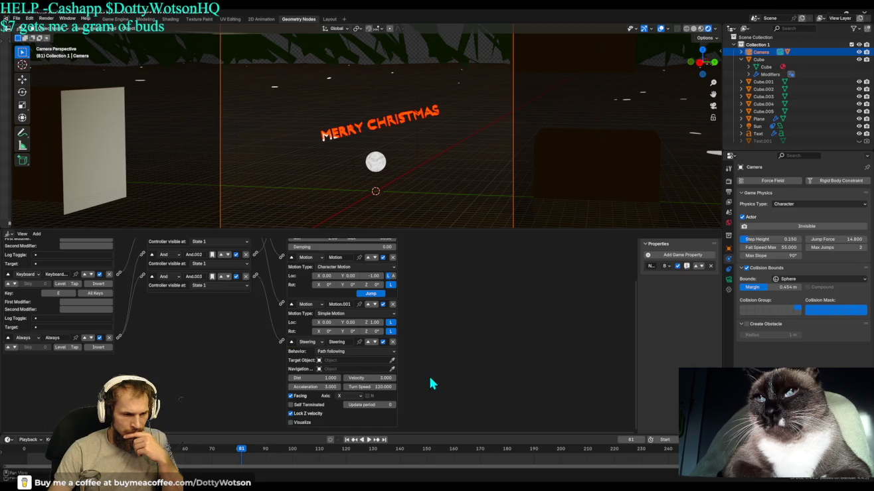
pyautogui.click(392, 360)
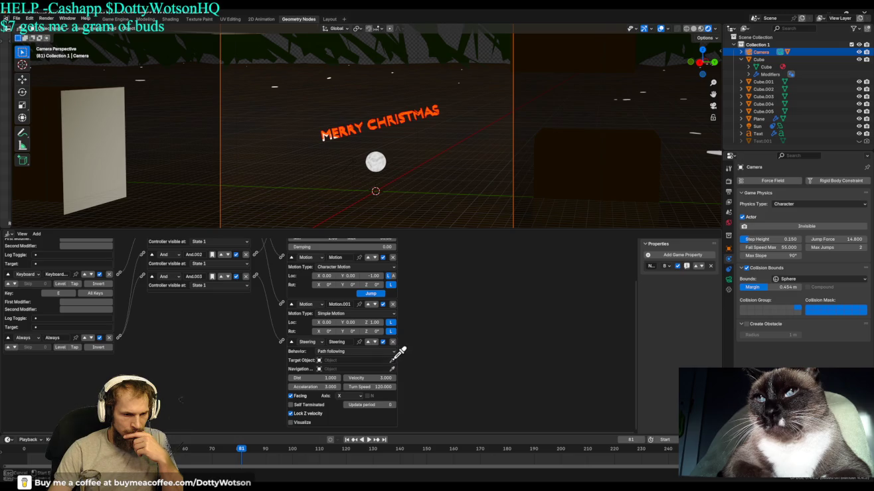
pyautogui.click(376, 162)
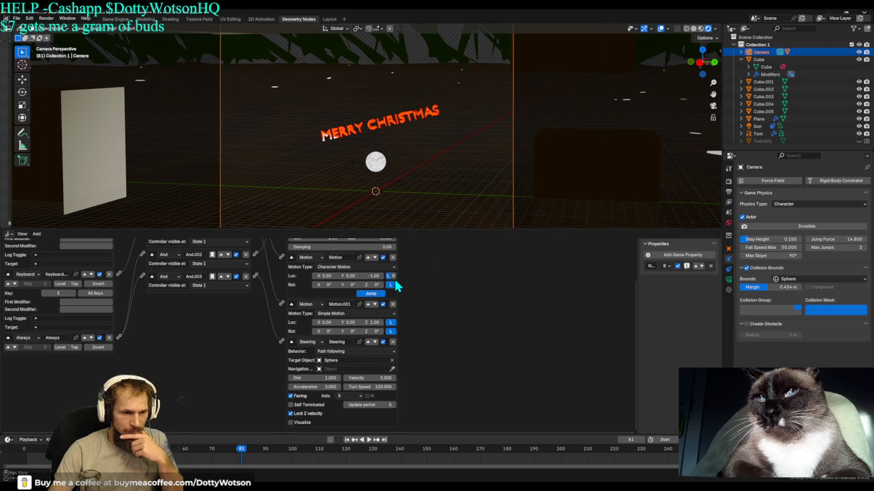
pyautogui.scroll(3, 279, 285)
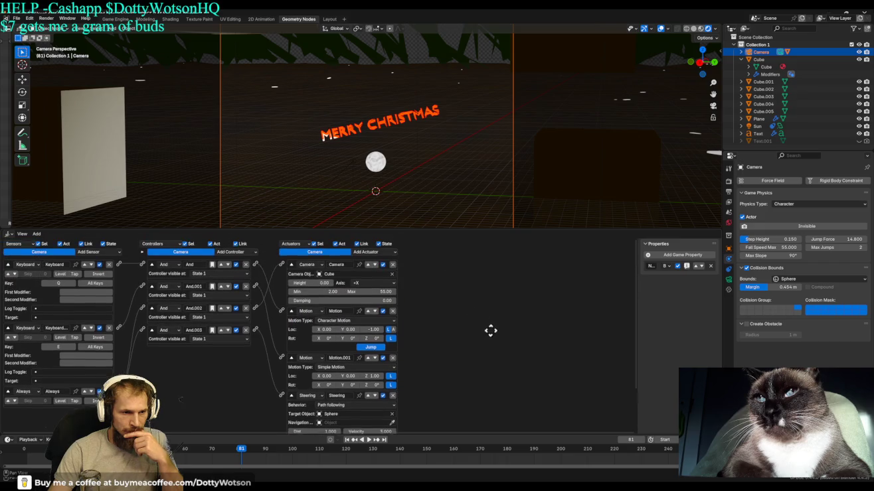
pyautogui.click(247, 310)
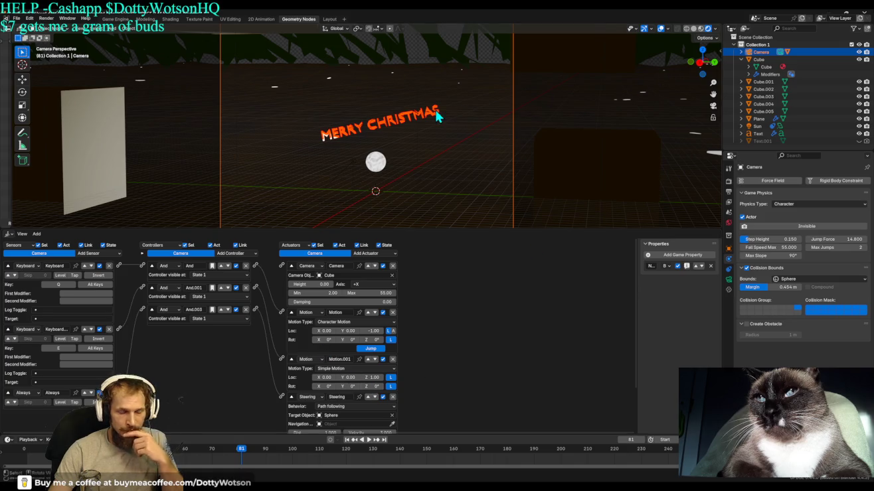
# Step: Test-play the game, rebind the second Keyboard sensor to R, then test-play again
pyautogui.press('p')
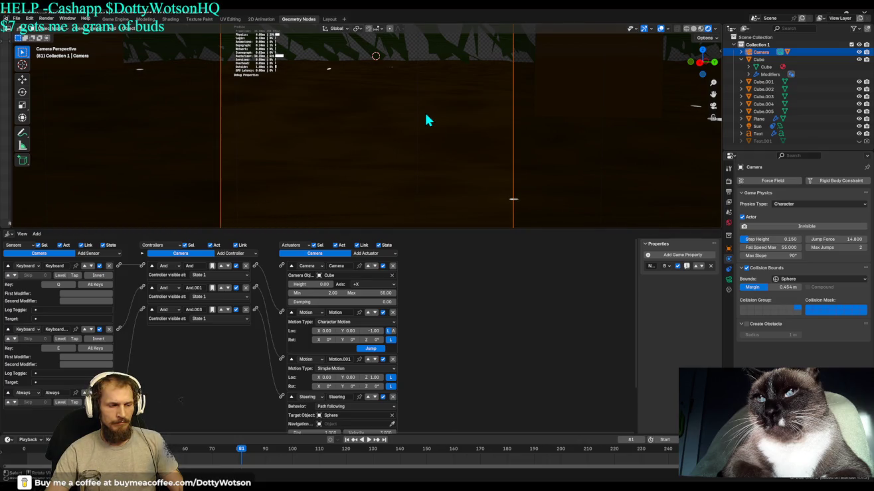
pyautogui.press('Escape')
pyautogui.click(60, 348)
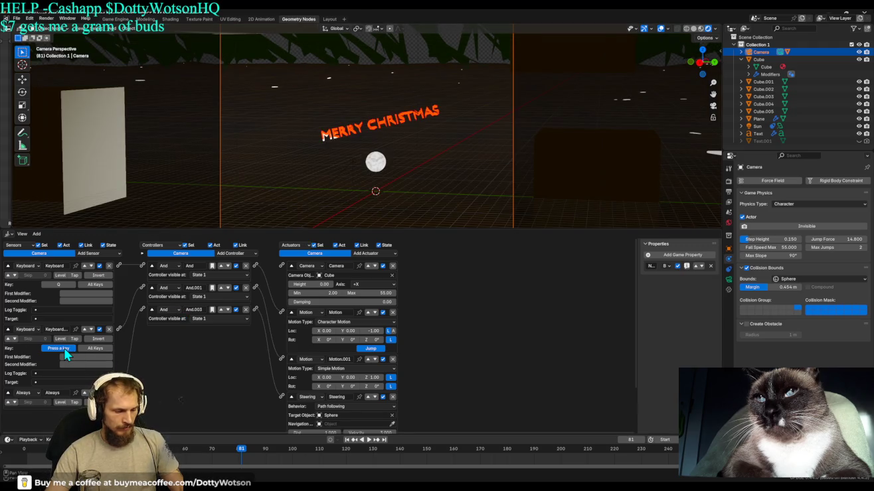
pyautogui.press('r')
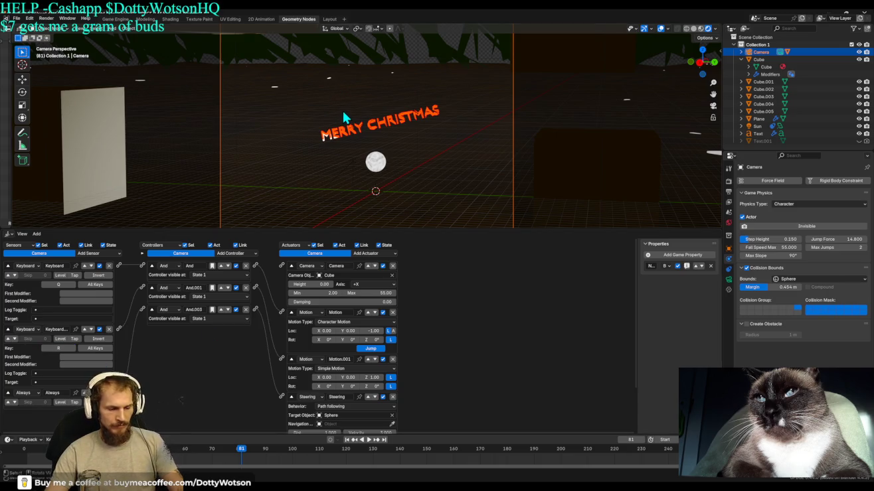
pyautogui.press('p')
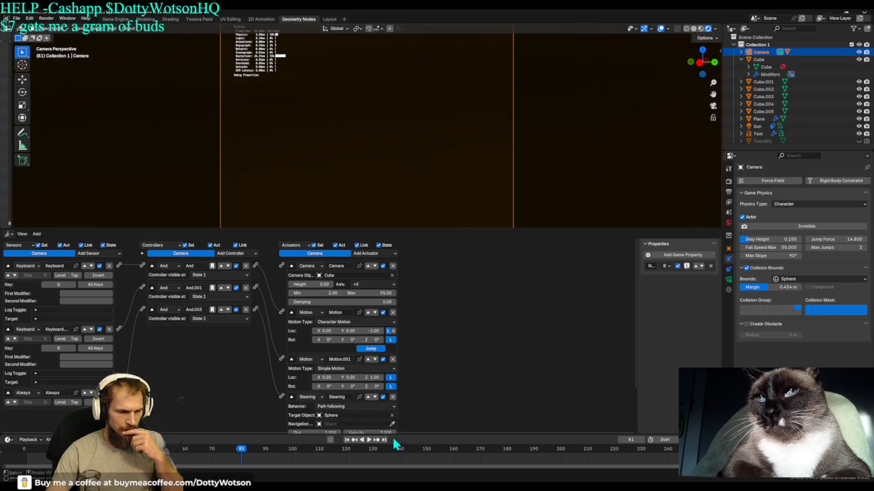
pyautogui.press('Escape')
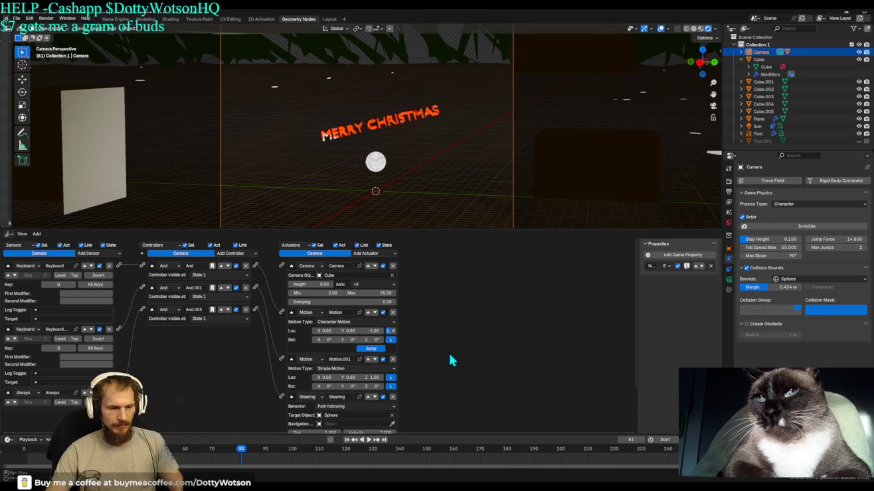
pyautogui.scroll(-3, 410, 414)
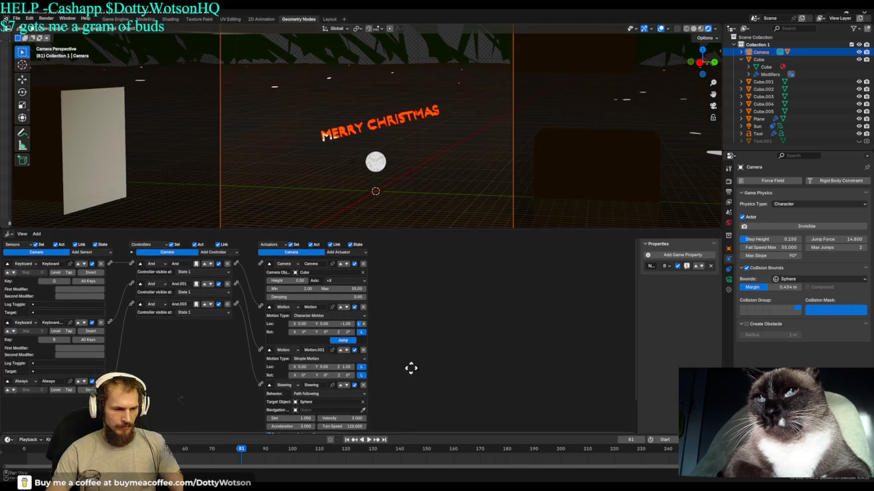
# Step: Change the Steering behaviour to Seek and test-play the game
pyautogui.scroll(4, 342, 367)
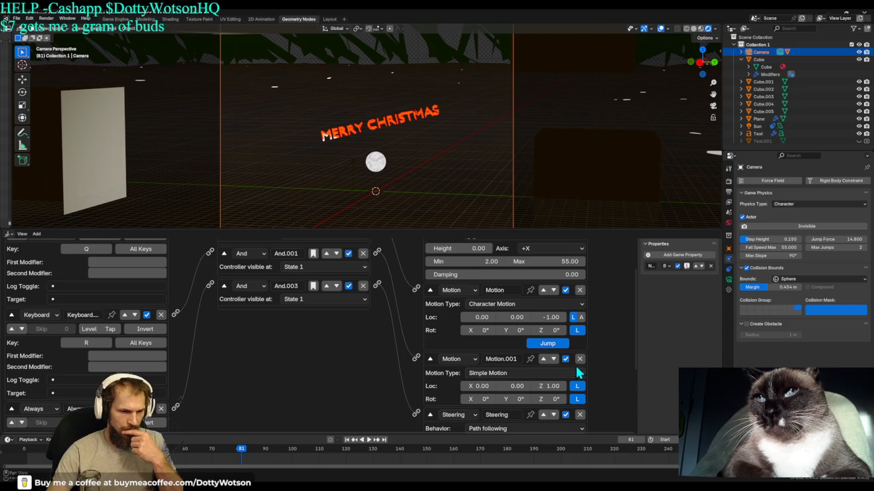
pyautogui.scroll(-5, 281, 283)
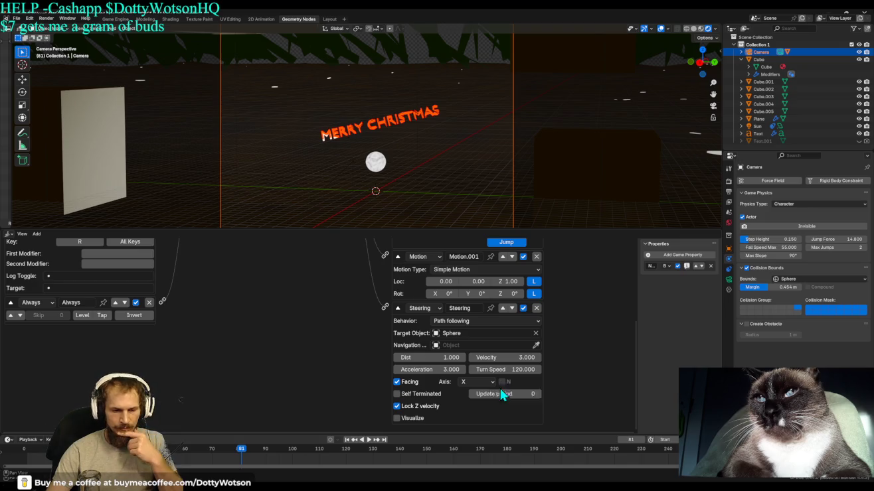
pyautogui.click(479, 321)
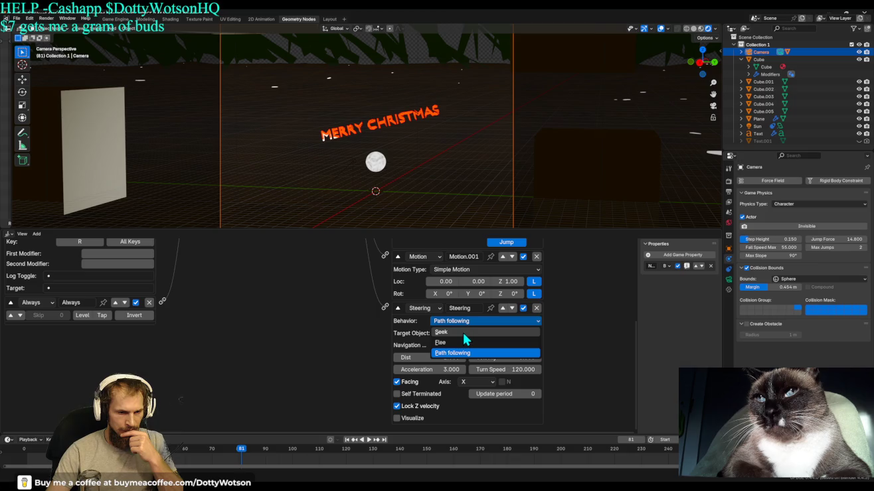
pyautogui.click(471, 332)
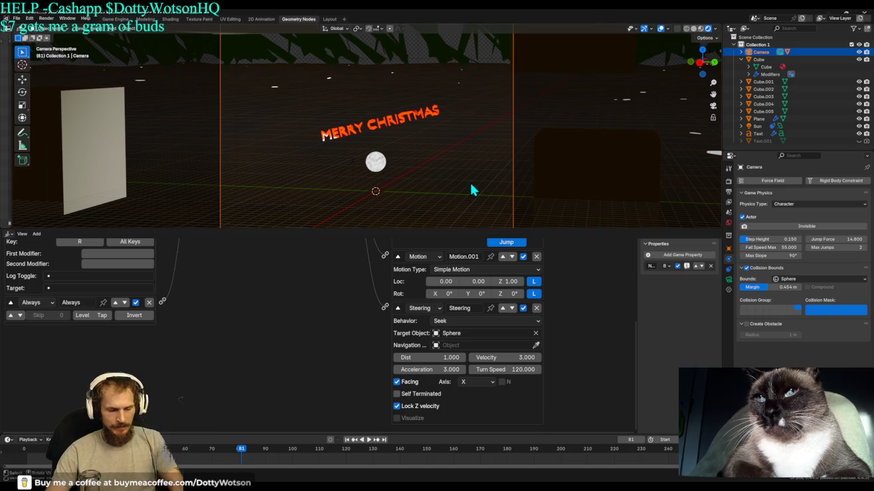
pyautogui.press('p')
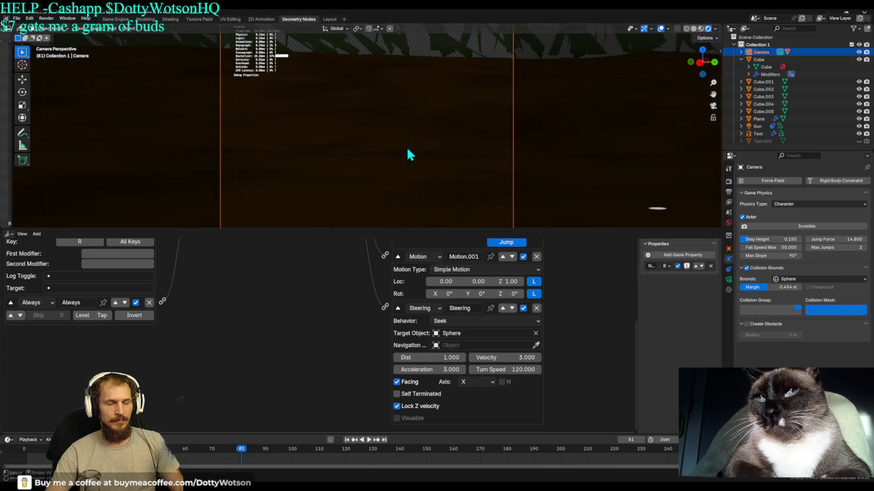
pyautogui.press('Escape')
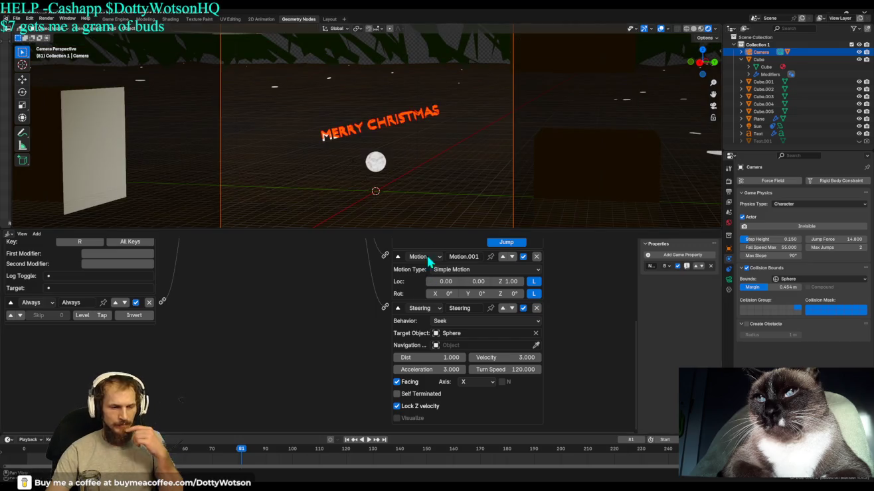
pyautogui.click(437, 308)
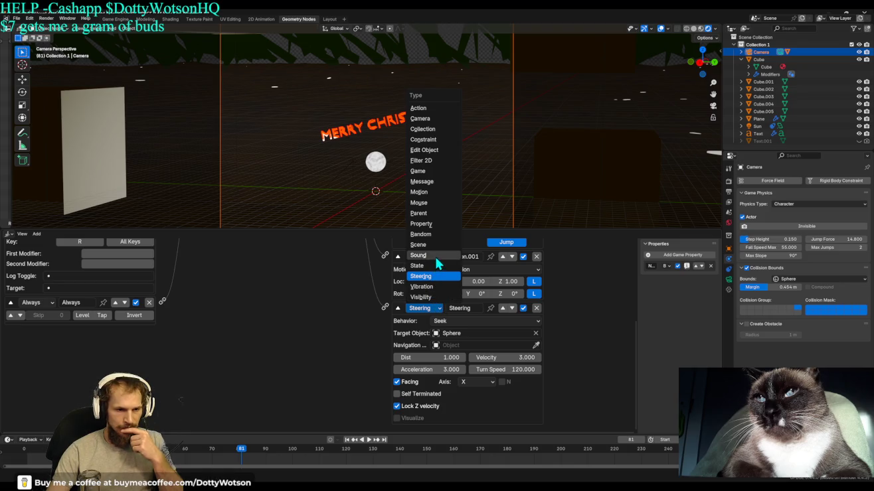
# Step: Convert the Steering actuator into a Motion actuator using Servo Control
pyautogui.click(436, 190)
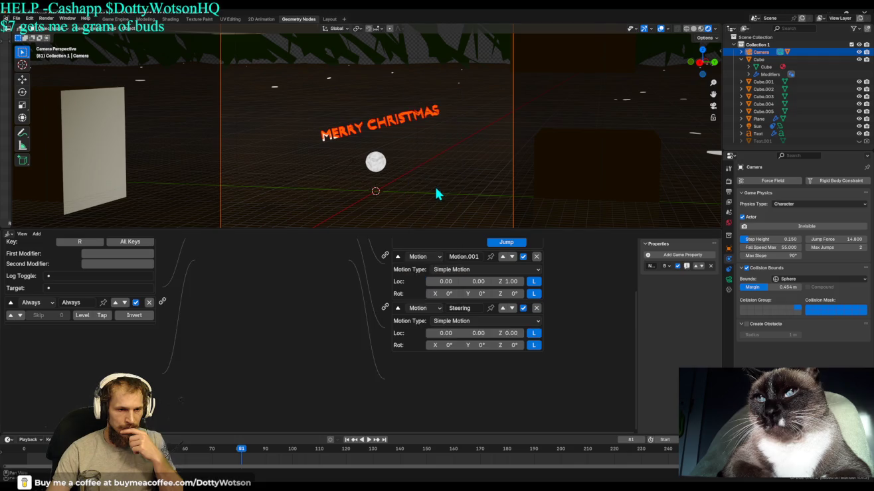
pyautogui.scroll(3, 539, 322)
pyautogui.scroll(-3, 519, 371)
pyautogui.scroll(3, 511, 369)
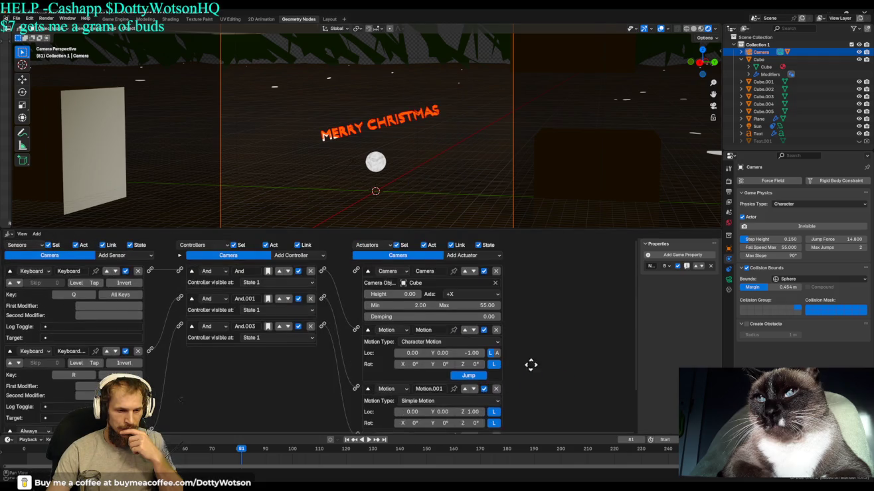
pyautogui.scroll(-1, 541, 312)
pyautogui.click(447, 397)
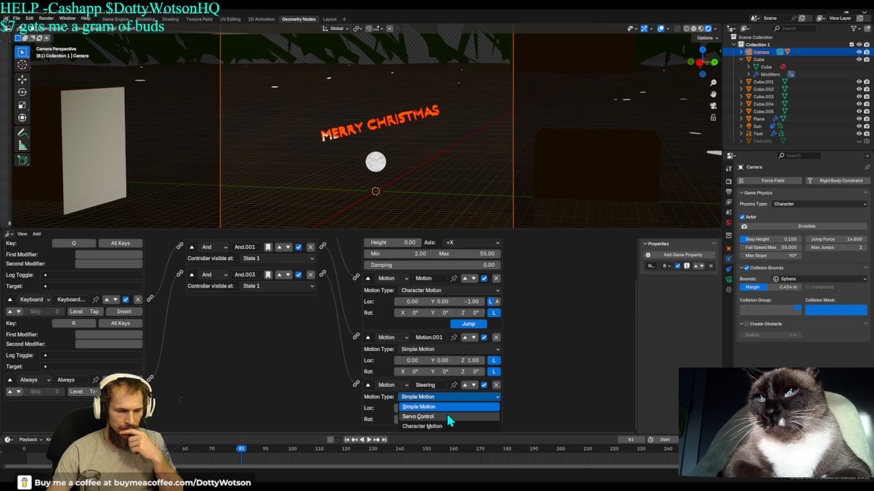
pyautogui.click(447, 415)
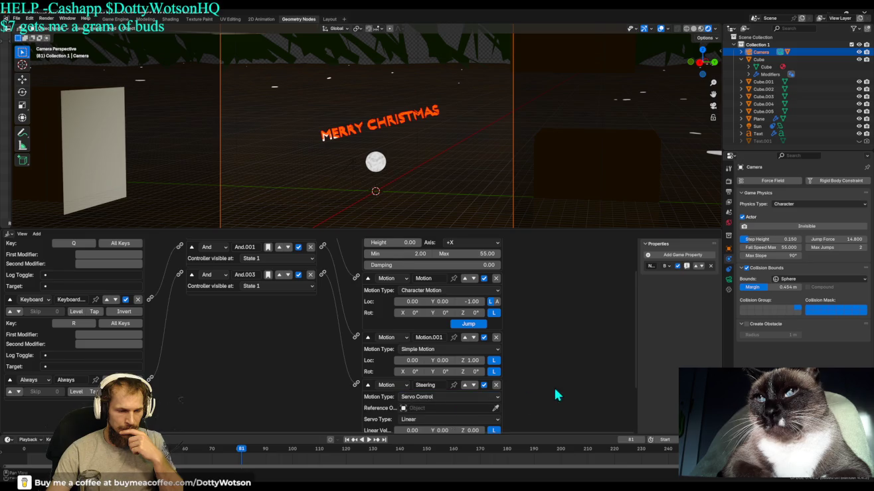
pyautogui.scroll(-1, 531, 384)
pyautogui.scroll(-2, 473, 384)
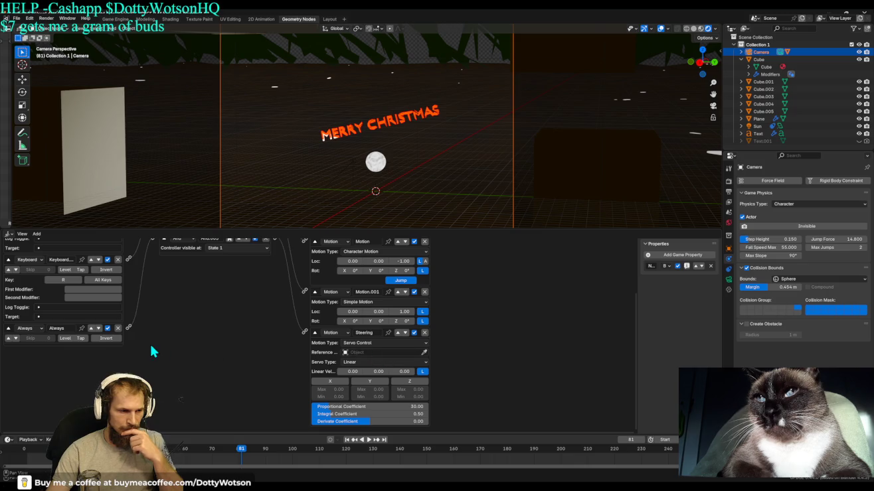
# Step: Turn the second Keyboard sensor into a Mouse sensor reacting to Movement
pyautogui.click(68, 258)
pyautogui.click(30, 259)
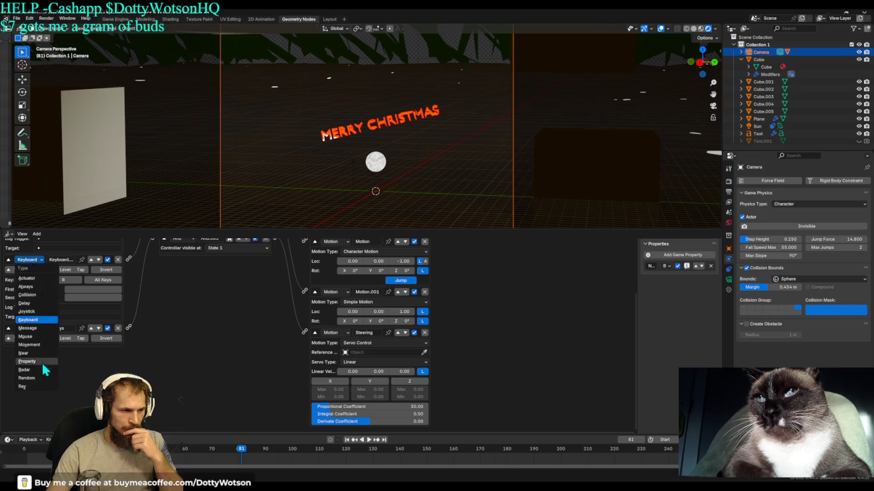
pyautogui.click(27, 336)
pyautogui.click(64, 280)
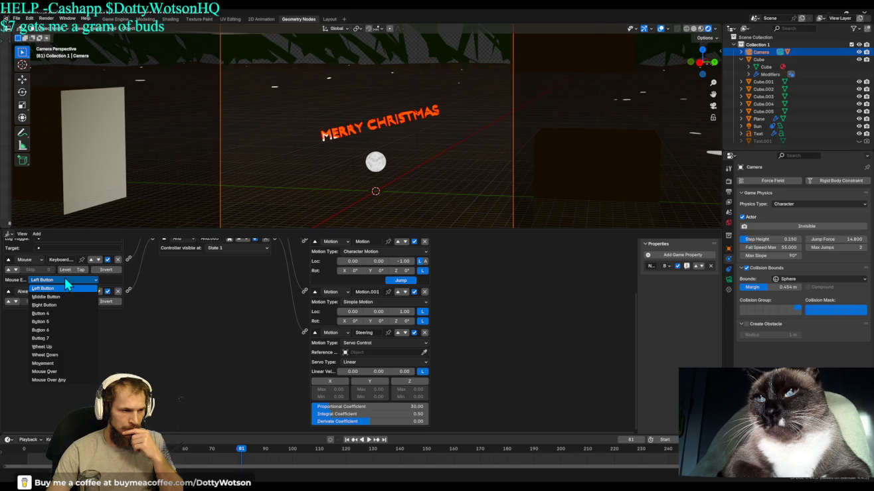
pyautogui.click(56, 363)
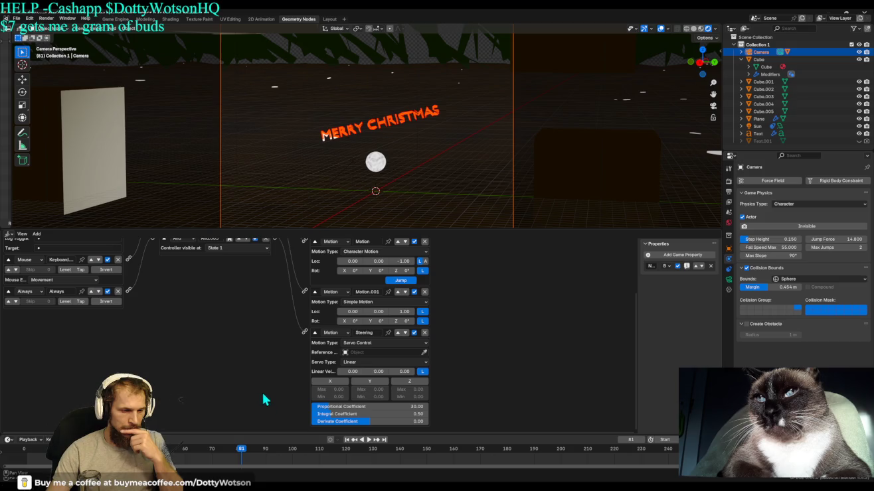
# Step: Set the servo reference object to Camera and test-play the game
pyautogui.click(377, 353)
pyautogui.click(364, 362)
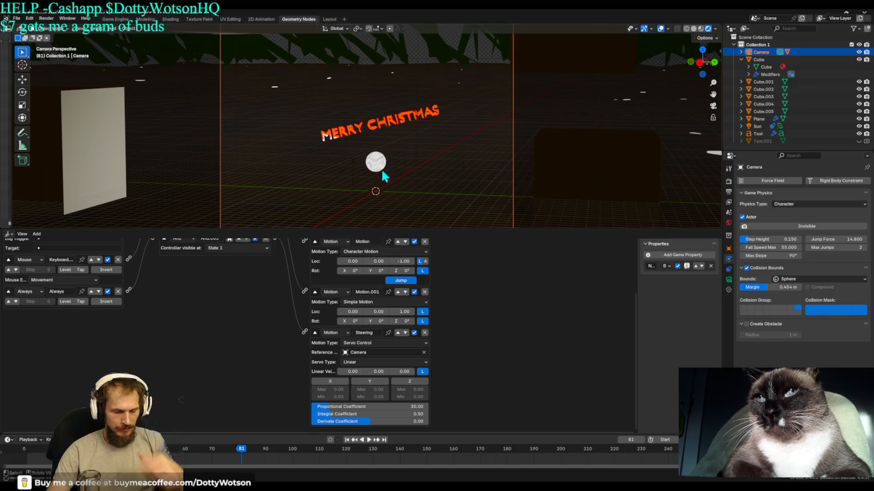
pyautogui.press('p')
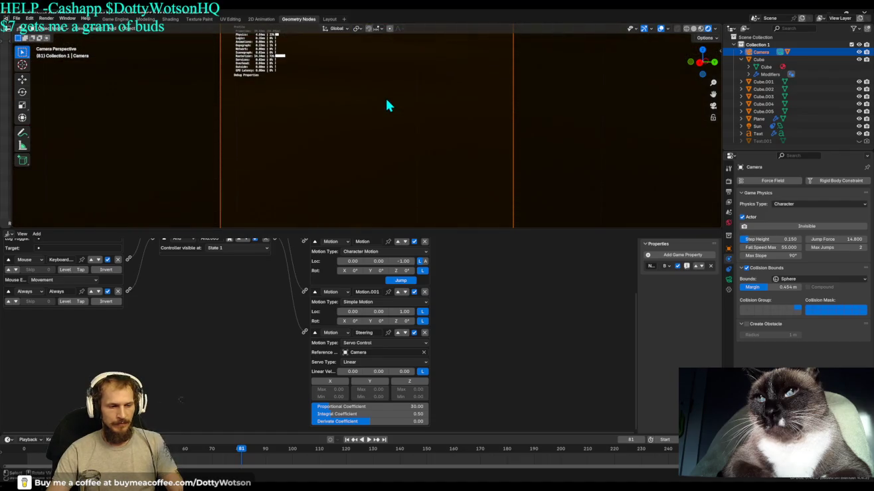
pyautogui.press('Escape')
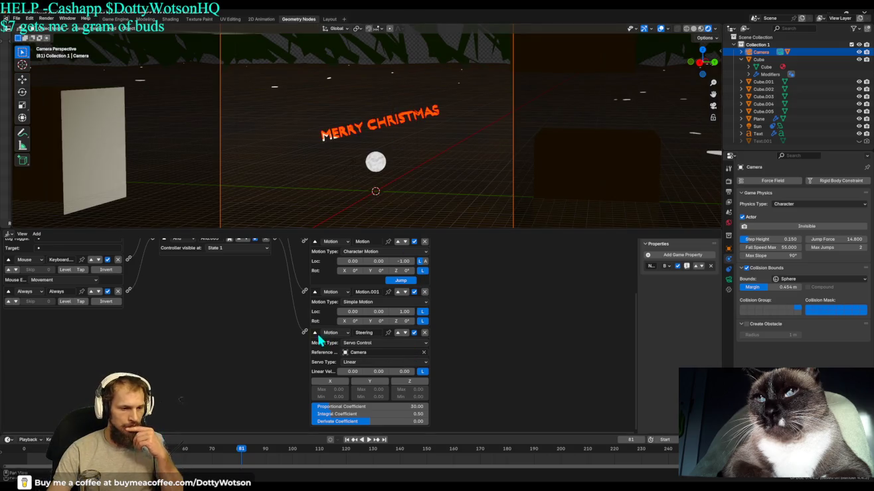
# Step: Delete the And.003 controller from the camera's logic
pyautogui.scroll(2, 276, 279)
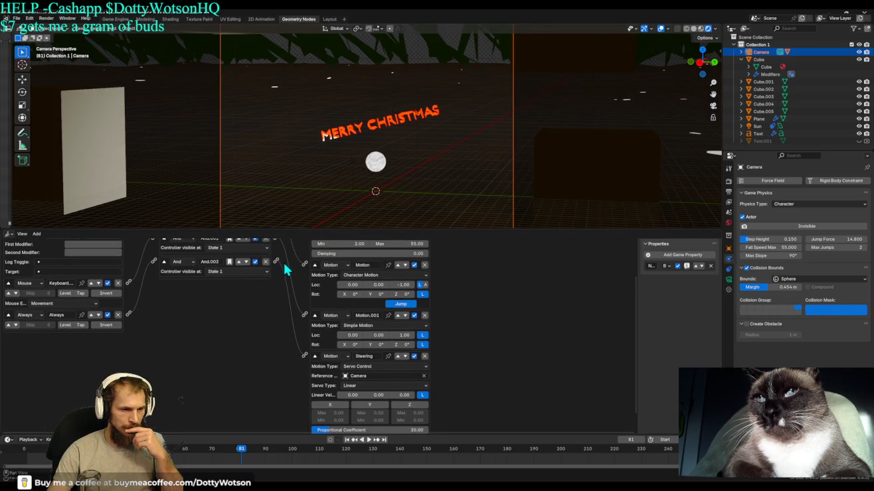
pyautogui.click(266, 261)
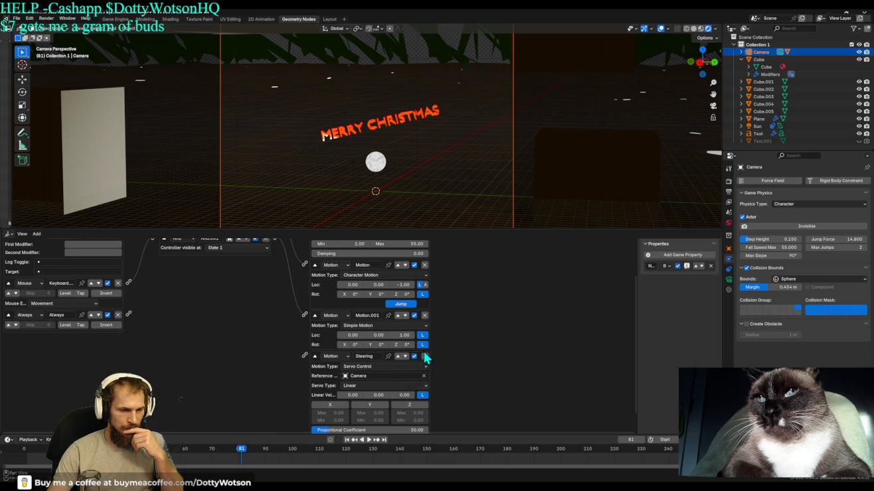
pyautogui.click(339, 358)
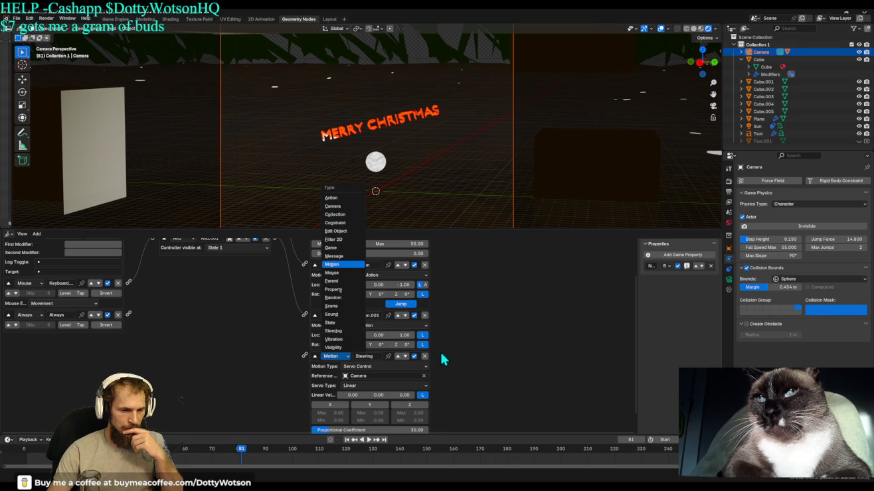
# Step: Make the Cube the active object to edit its logic
pyautogui.click(373, 163)
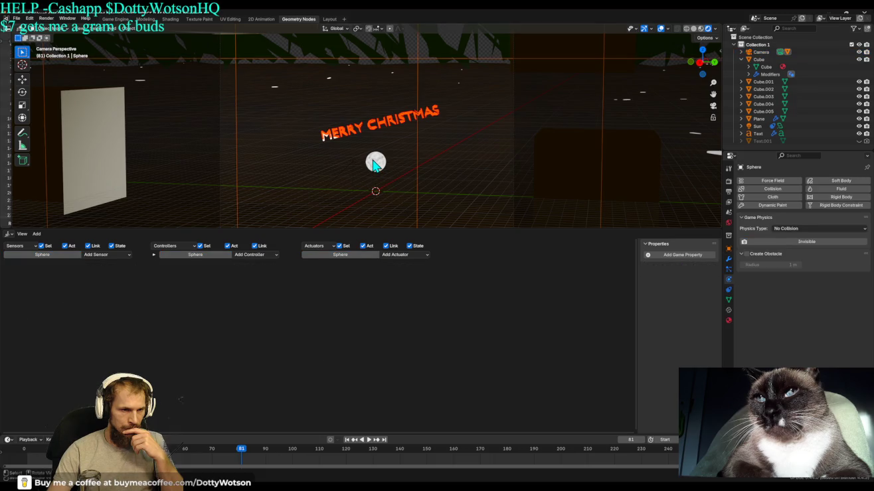
pyautogui.click(373, 165)
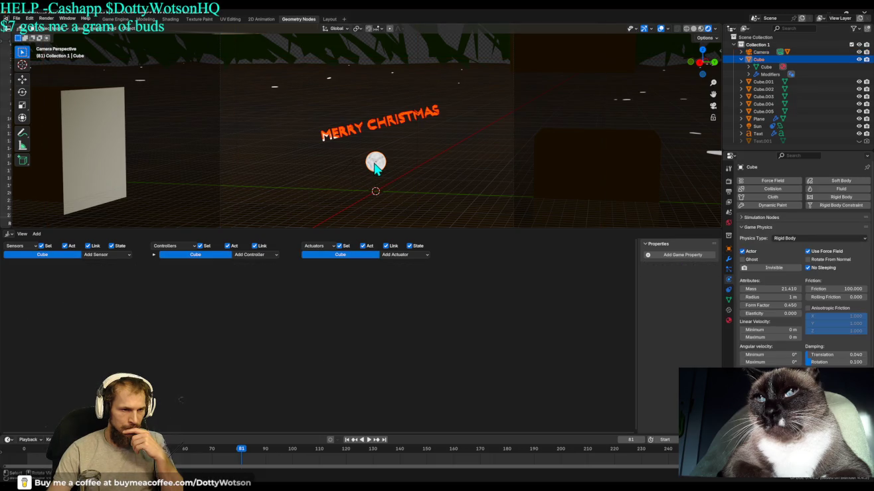
pyautogui.click(376, 162)
pyautogui.click(377, 164)
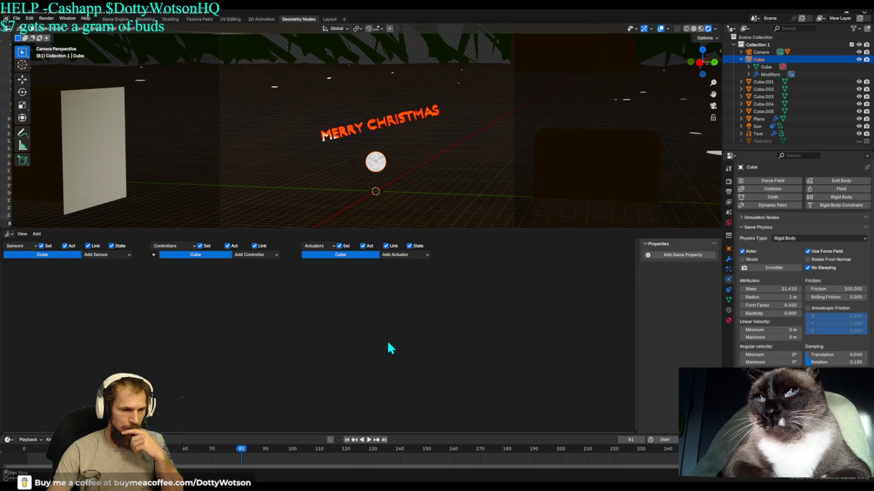
# Step: Add a Steering actuator and an A-key Keyboard sensor to the Cube, wired through an And controller
pyautogui.click(395, 255)
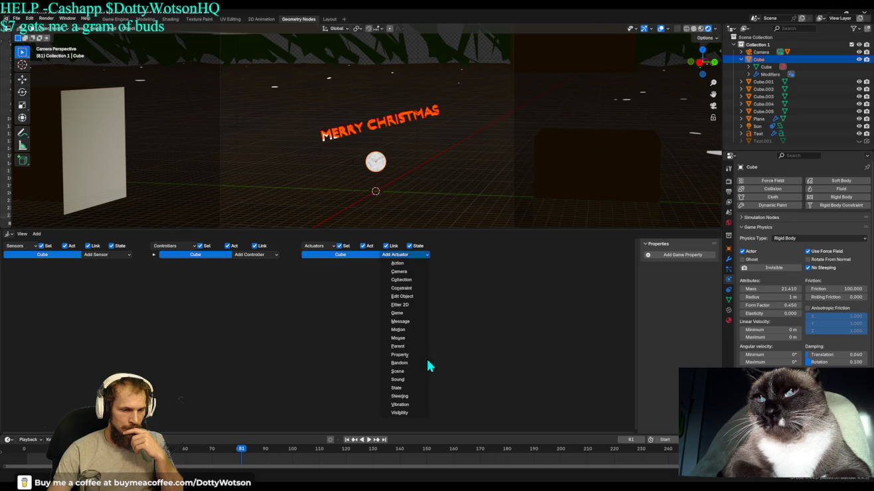
pyautogui.click(400, 397)
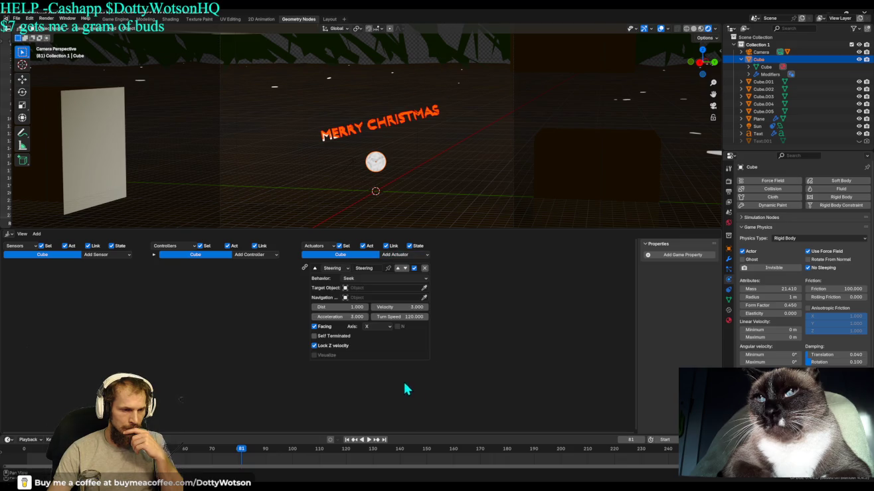
pyautogui.click(121, 255)
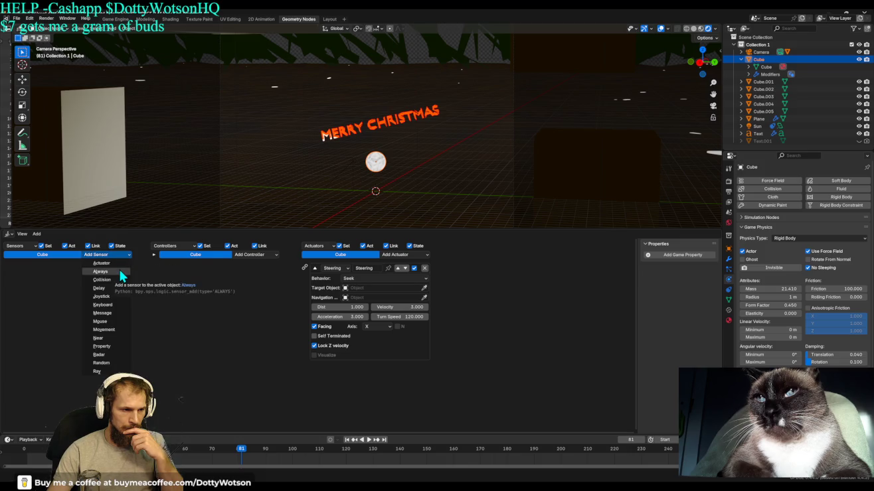
pyautogui.click(103, 304)
pyautogui.click(62, 289)
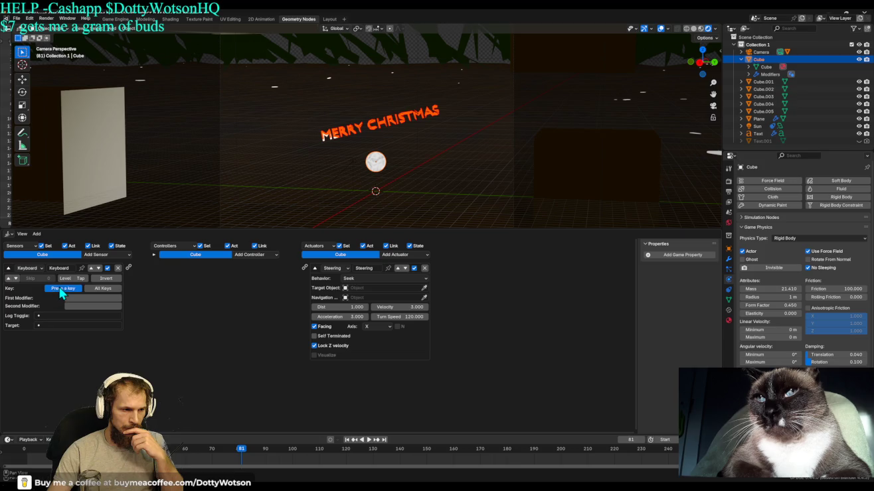
pyautogui.press('a')
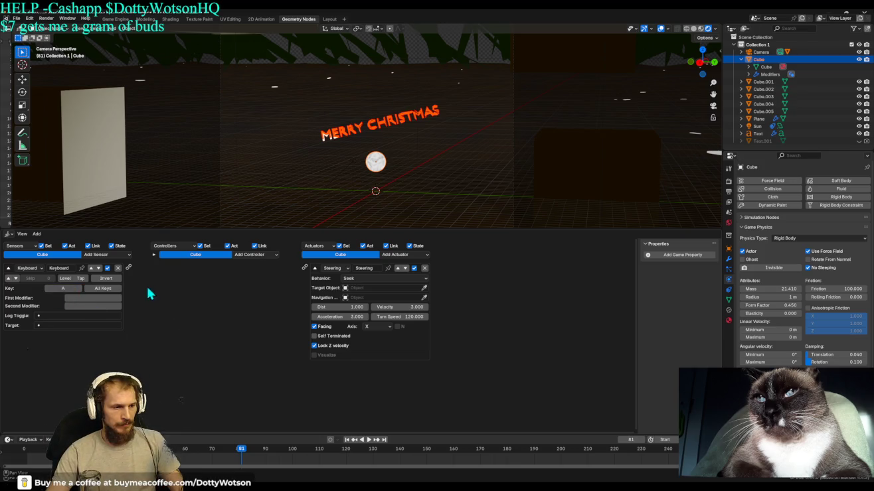
pyautogui.moveTo(129, 269); pyautogui.dragTo(304, 268)
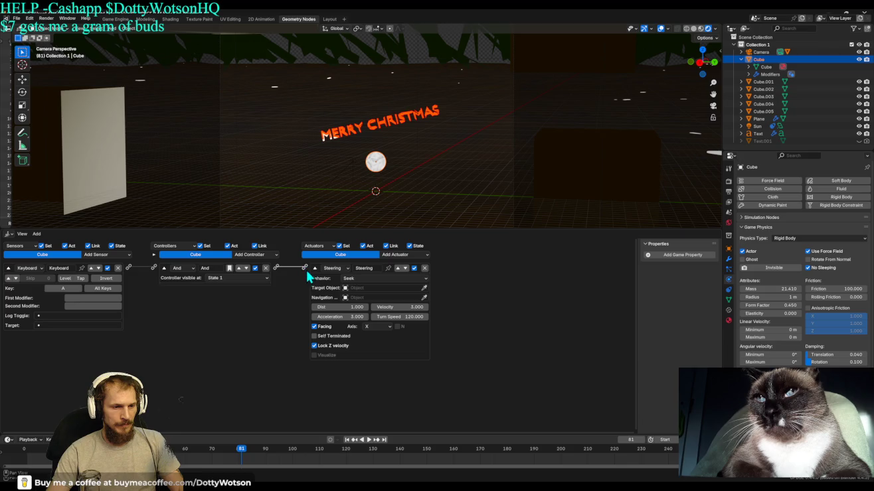
pyautogui.click(380, 279)
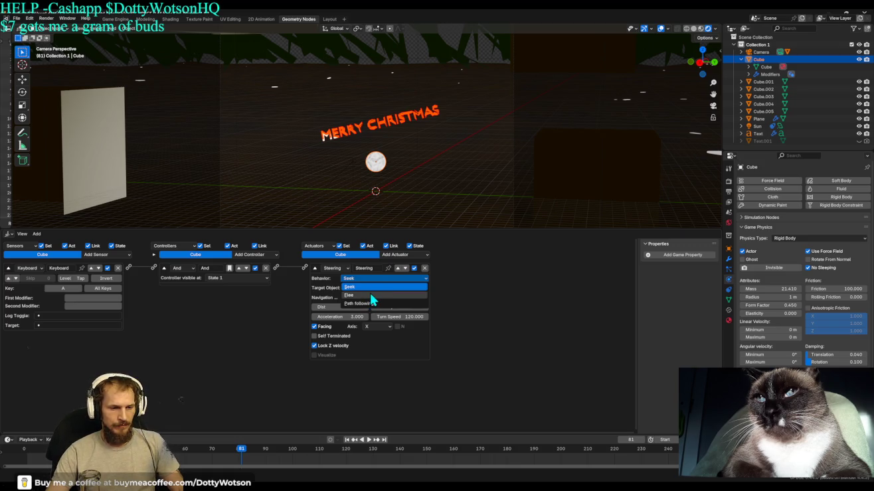
# Step: Try the Flee and Path following behaviours, then delete the Cube's Steering actuator
pyautogui.click(371, 294)
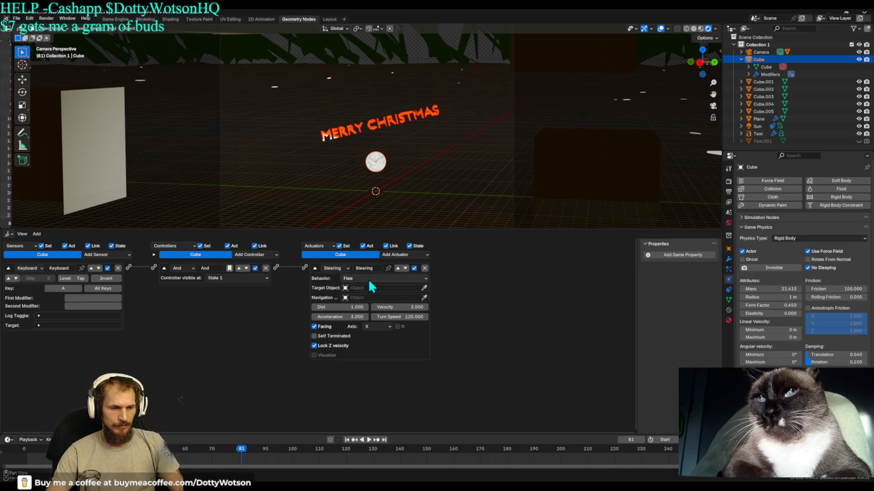
pyautogui.click(369, 279)
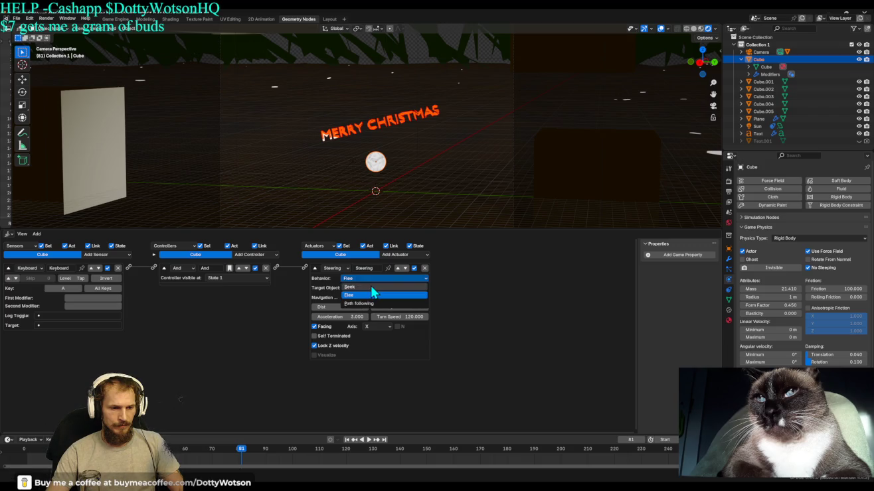
pyautogui.click(370, 294)
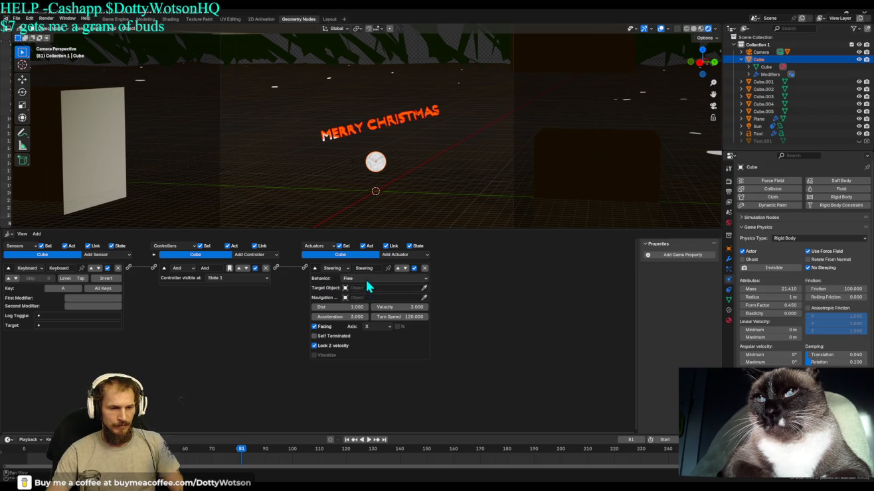
pyautogui.click(365, 277)
pyautogui.click(368, 302)
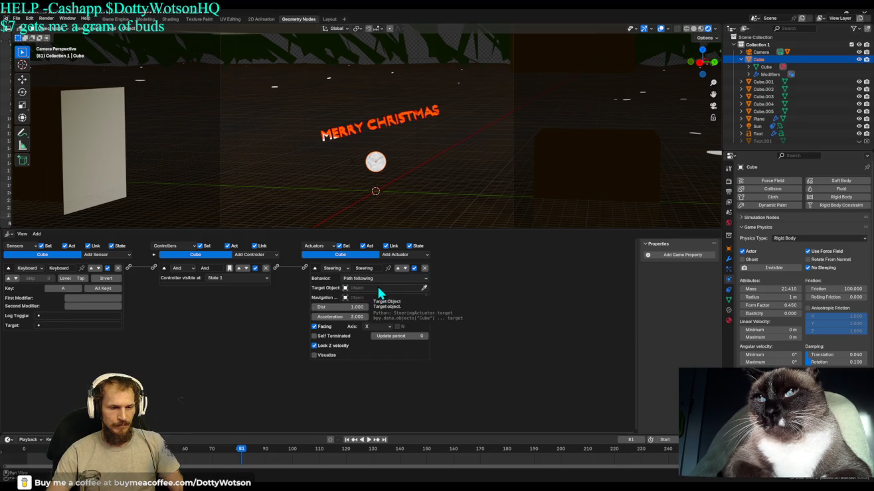
pyautogui.click(378, 288)
pyautogui.press('Escape')
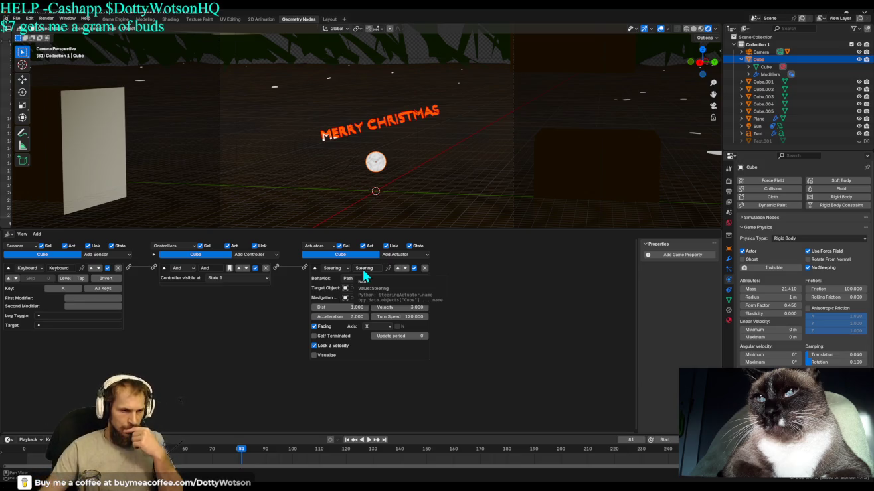
pyautogui.click(424, 269)
pyautogui.click(396, 256)
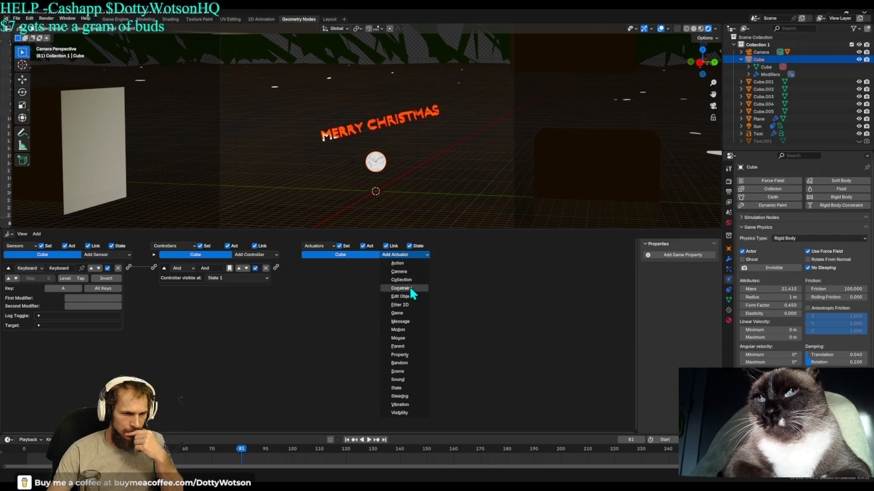
# Step: Add an angular Servo Control Motion actuator, wire it to the And controller, Z velocity 42.20
pyautogui.click(412, 330)
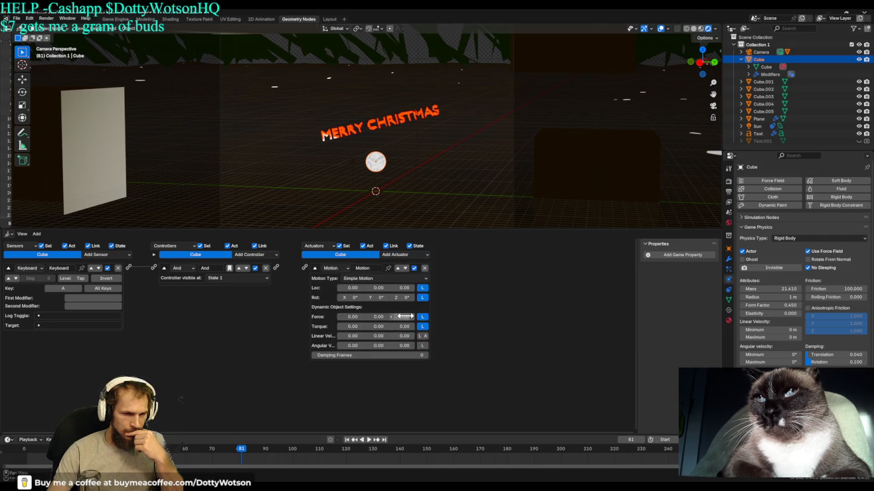
pyautogui.click(385, 279)
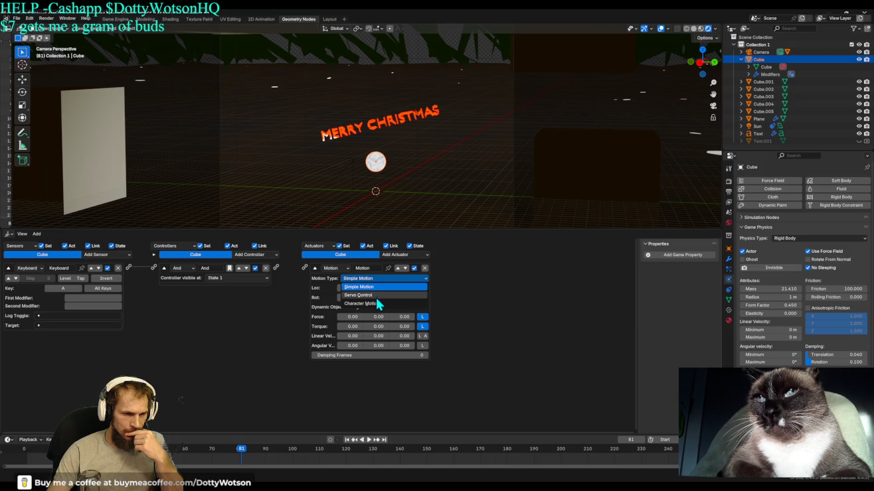
pyautogui.click(368, 295)
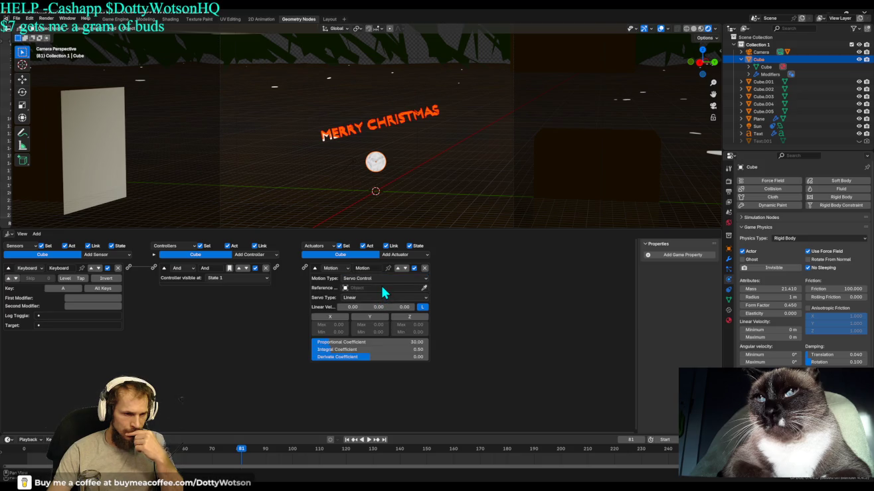
pyautogui.click(415, 288)
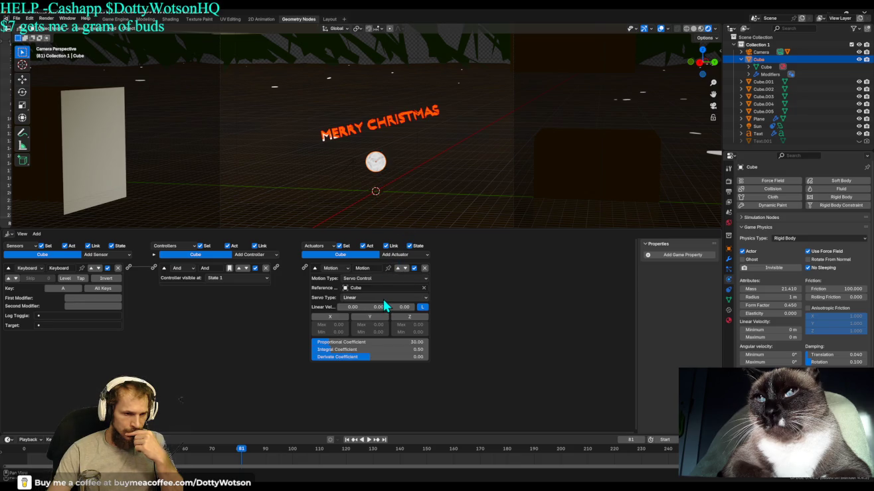
pyautogui.click(383, 299)
pyautogui.click(372, 314)
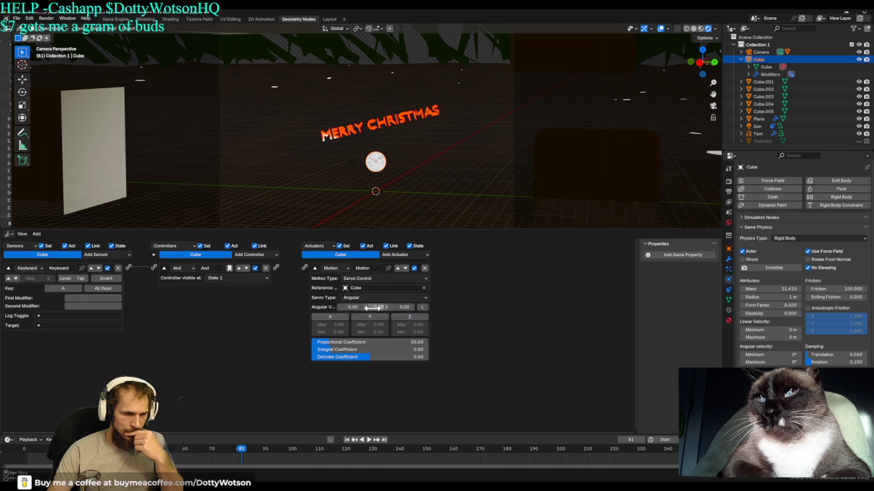
pyautogui.moveTo(276, 268); pyautogui.dragTo(305, 269)
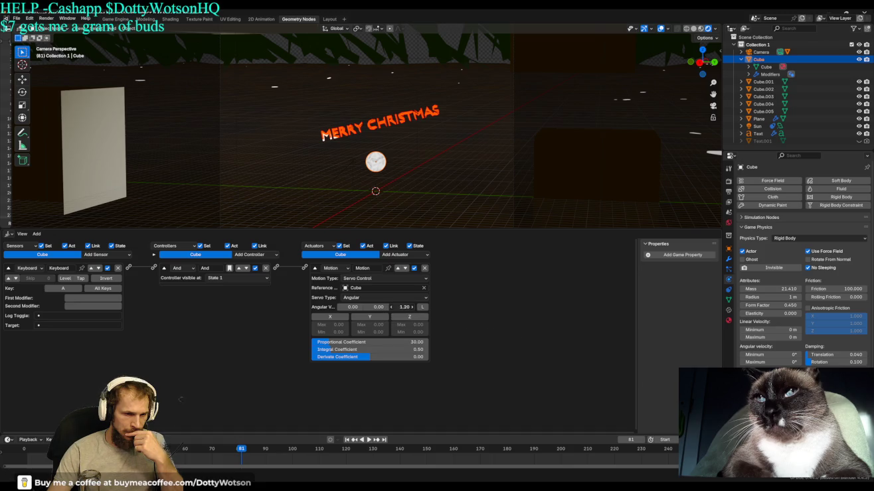
pyautogui.moveTo(402, 306); pyautogui.dragTo(433, 263)
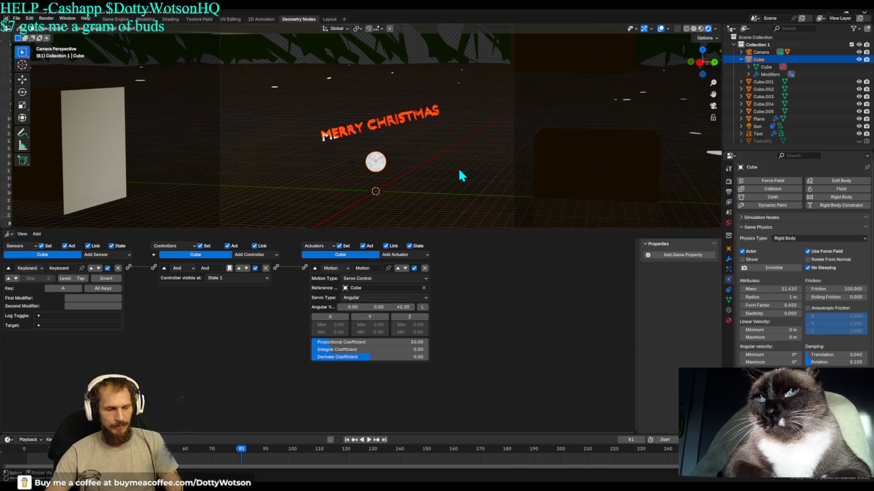
pyautogui.press('p')
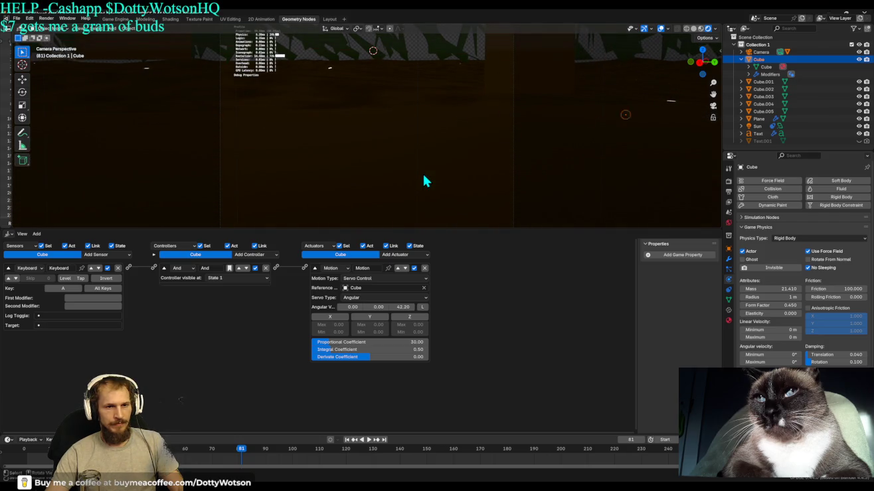
pyautogui.press('Escape')
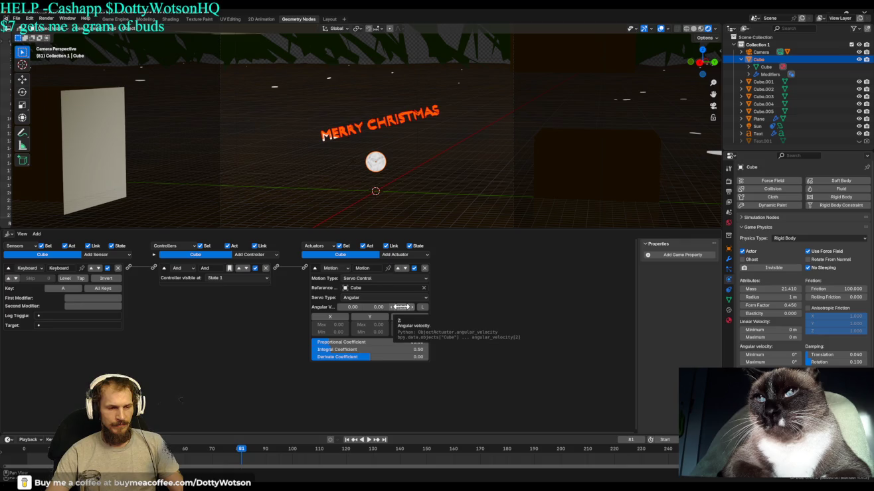
# Step: Set the servo's Z angular velocity to 1.00 and test-play the game
pyautogui.click(401, 305)
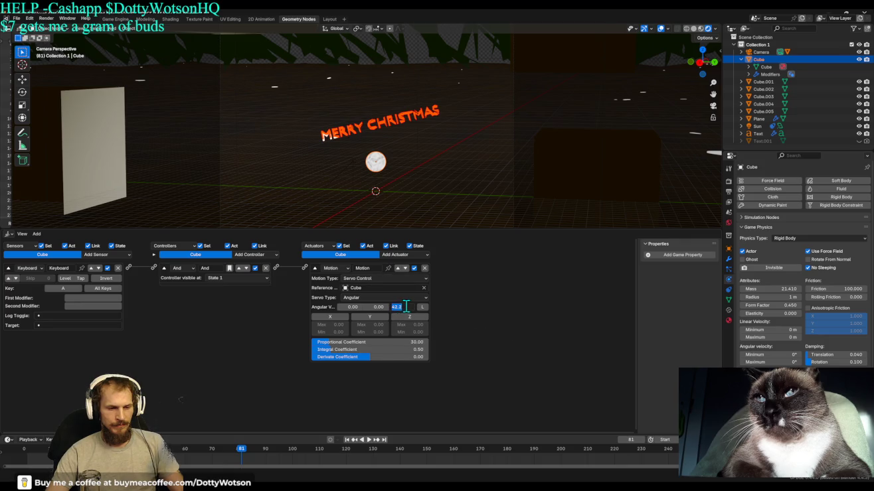
pyautogui.write('0')
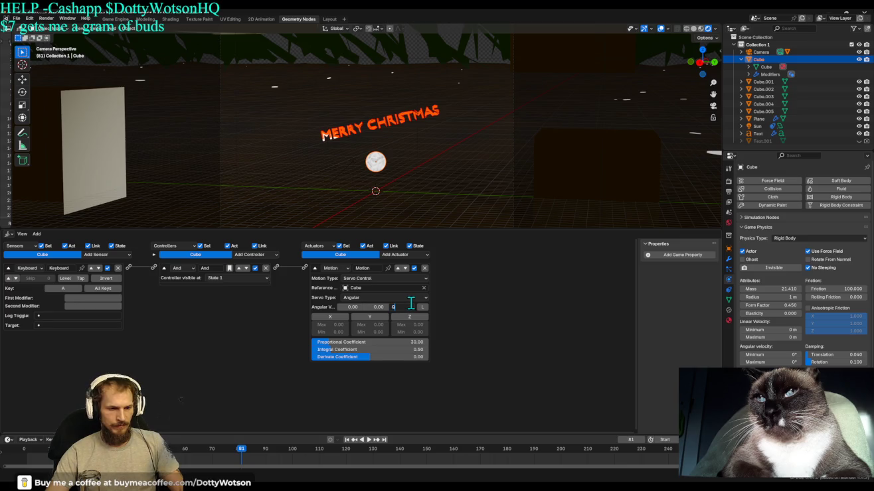
pyautogui.press('BackSpace')
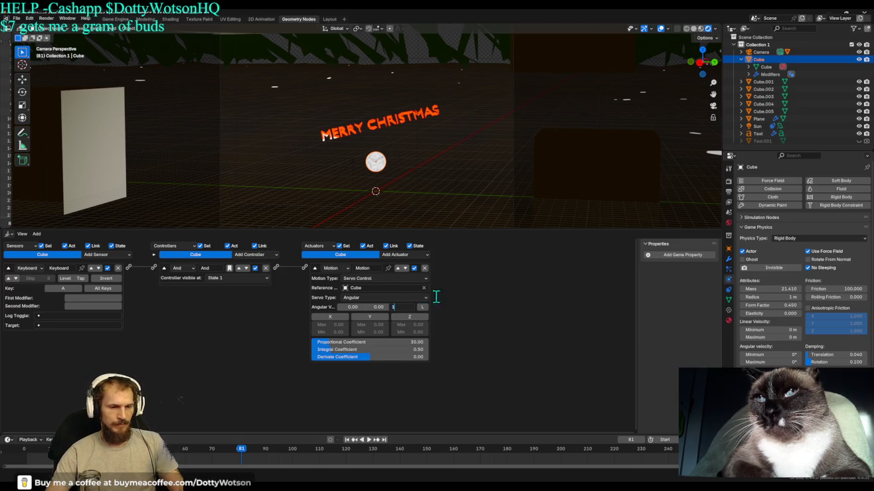
pyautogui.press('Return')
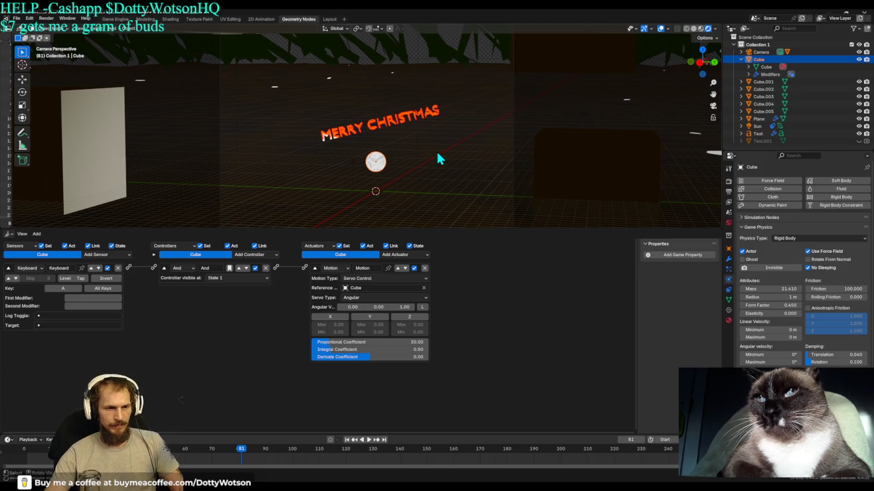
pyautogui.press('p')
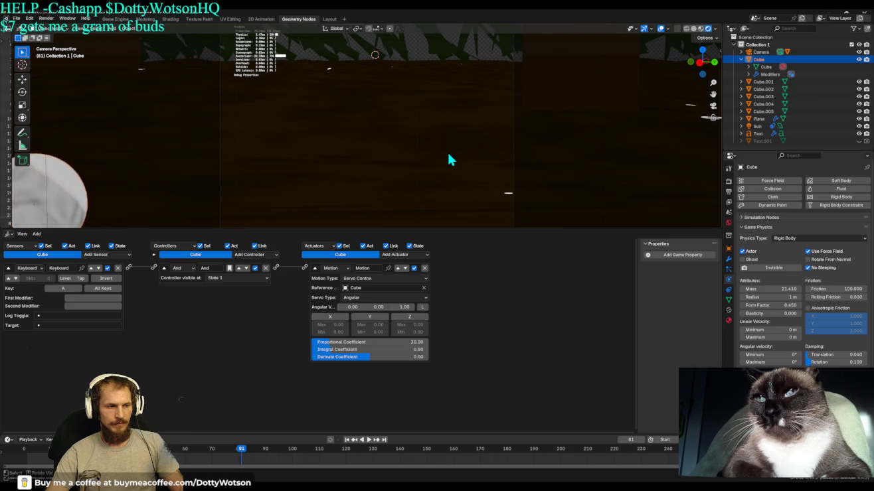
pyautogui.press('Escape')
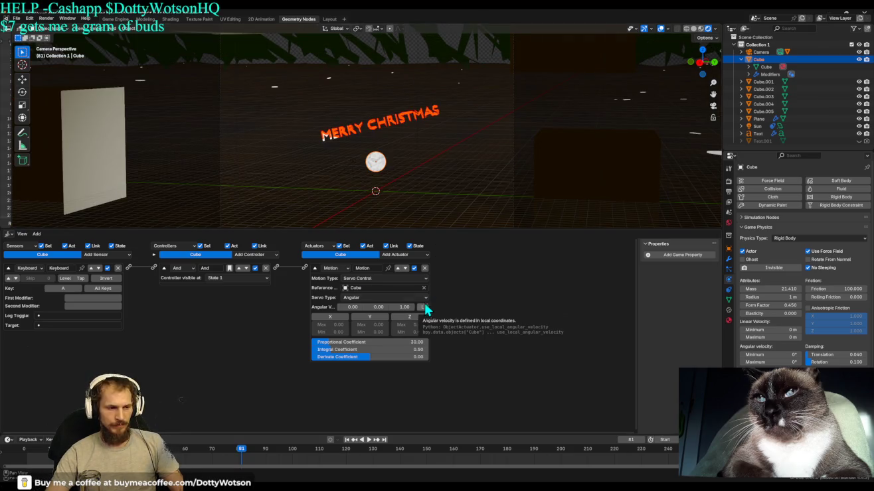
pyautogui.click(115, 18)
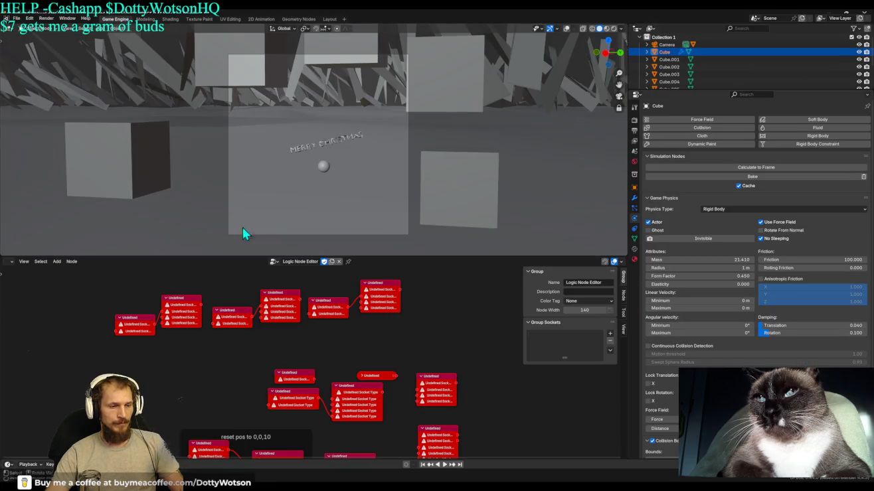
# Step: Pan around the Cube's Undefined logic node tree, then test-run the game and stop it
pyautogui.moveTo(409, 334)
pyautogui.mouseDown()
pyautogui.moveTo(440, 299)
pyautogui.moveTo(420, 318)
pyautogui.mouseUp()
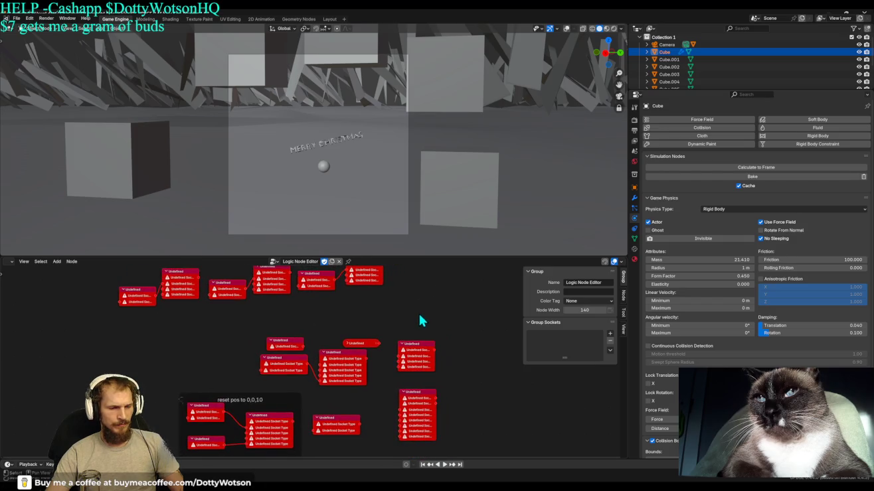
pyautogui.scroll(-1, 420, 322)
pyautogui.scroll(-1, 430, 323)
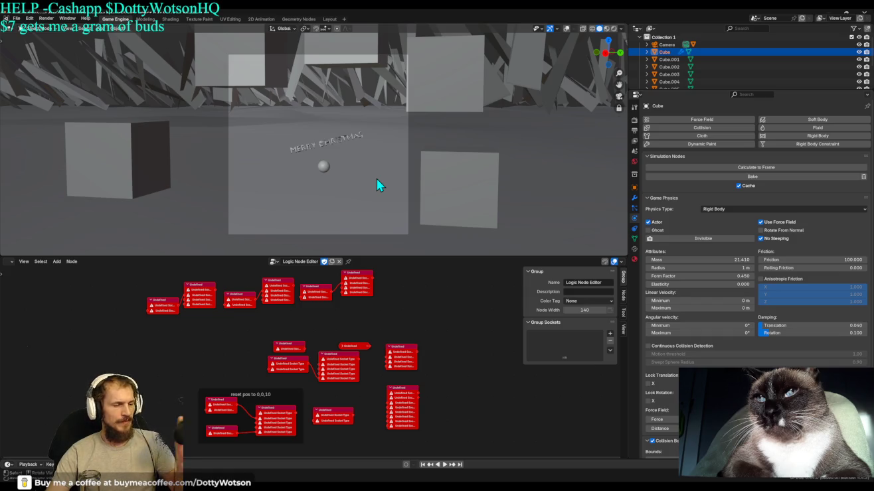
pyautogui.press('p')
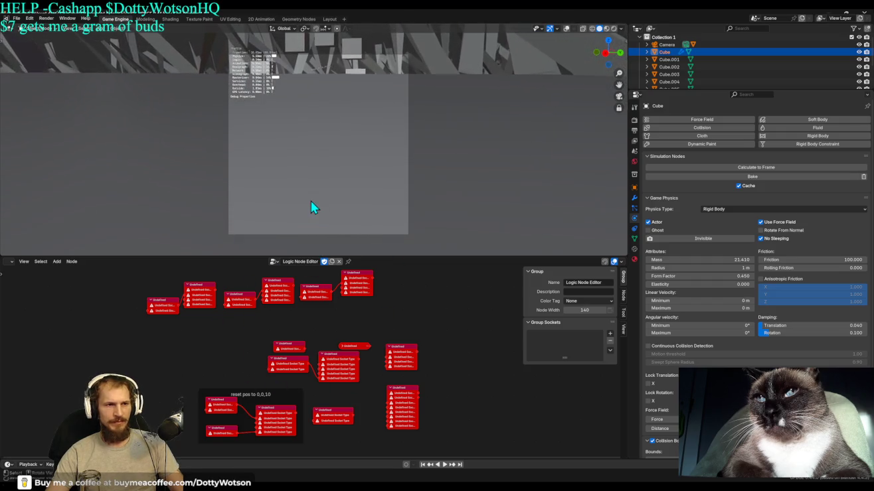
pyautogui.press('Escape')
# Step: Enable the Uplogic add-on through Edit > Preferences and run the game again
pyautogui.click(16, 18)
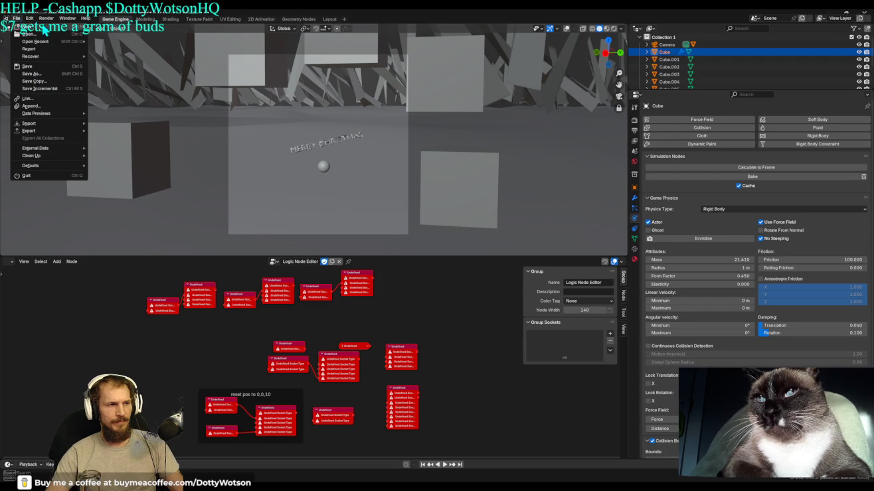
pyautogui.moveTo(37, 25)
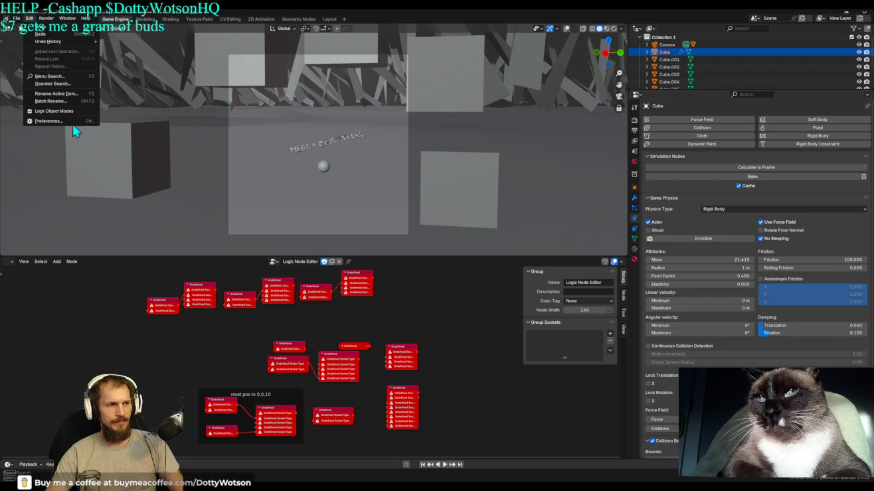
pyautogui.click(61, 122)
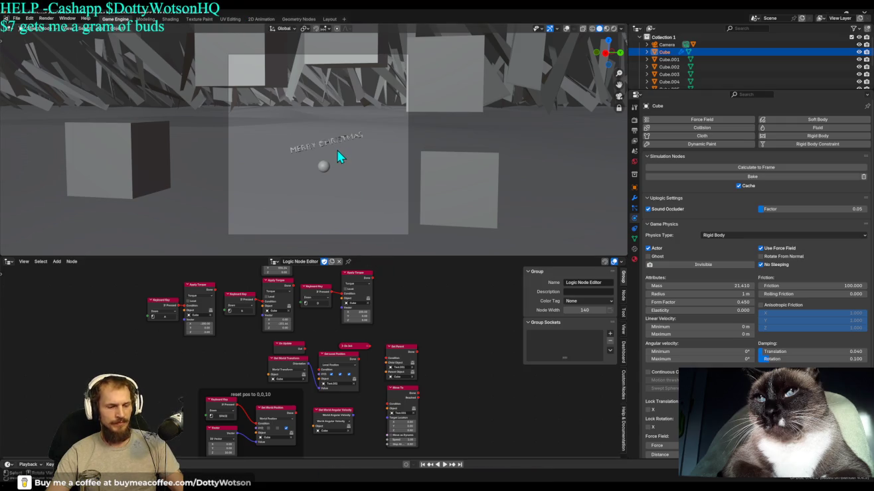
pyautogui.press('p')
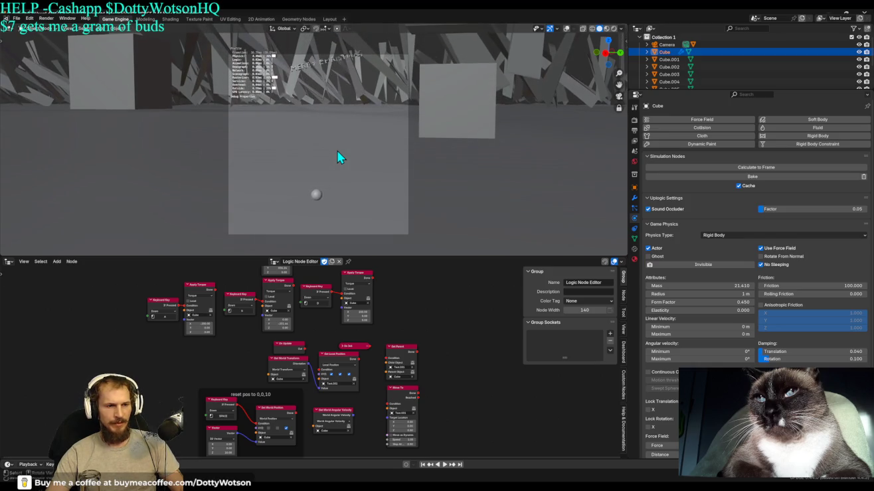
pyautogui.press('Escape')
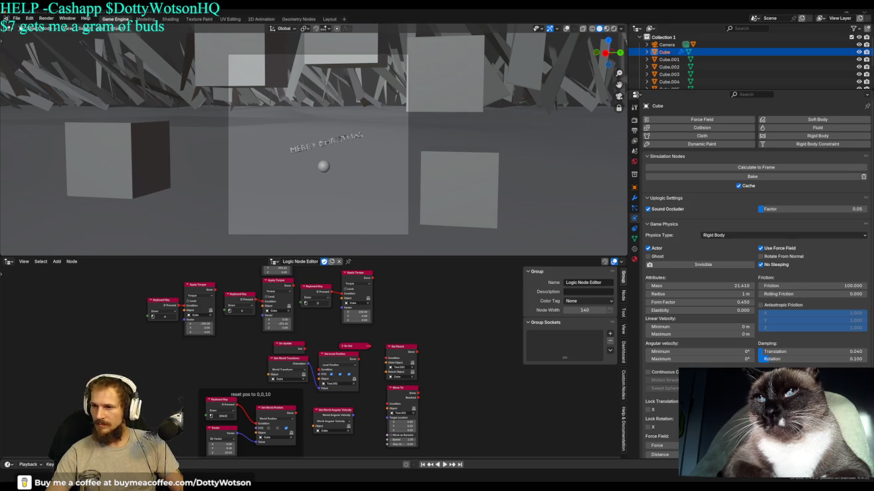
pyautogui.hotkey('alt', 'F11')
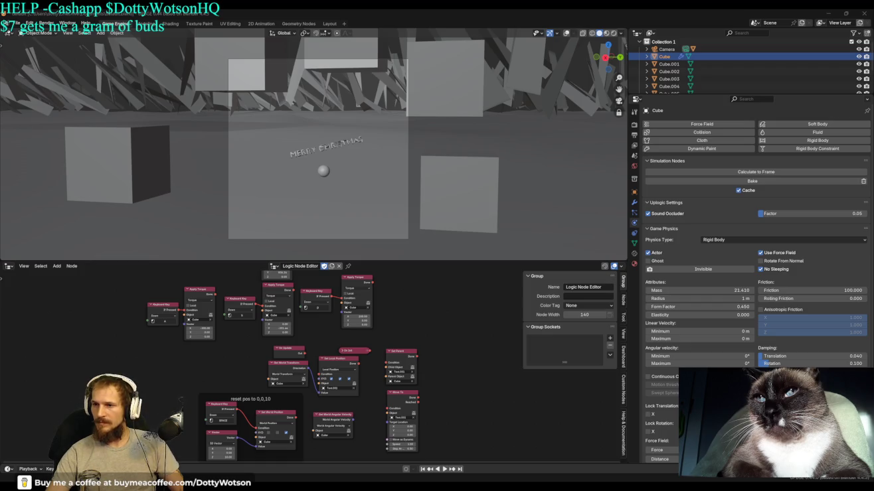
pyautogui.hotkey('alt', 'F11')
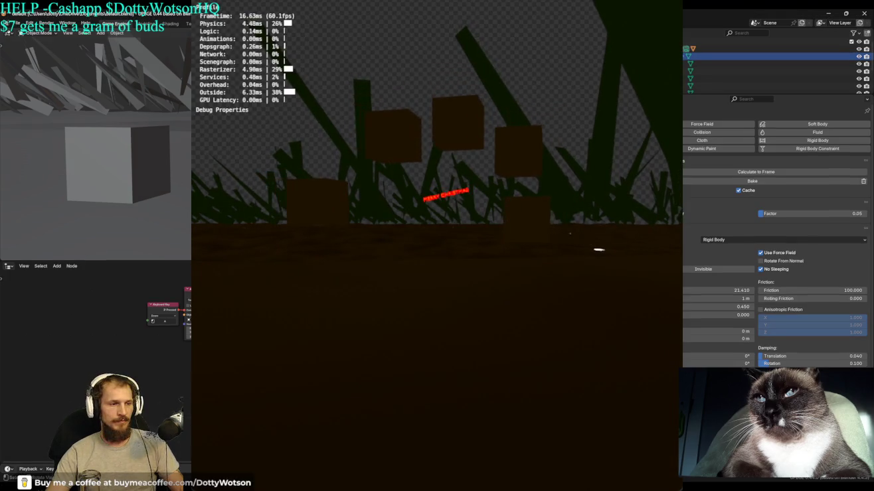
pyautogui.press('w')
pyautogui.press('a')
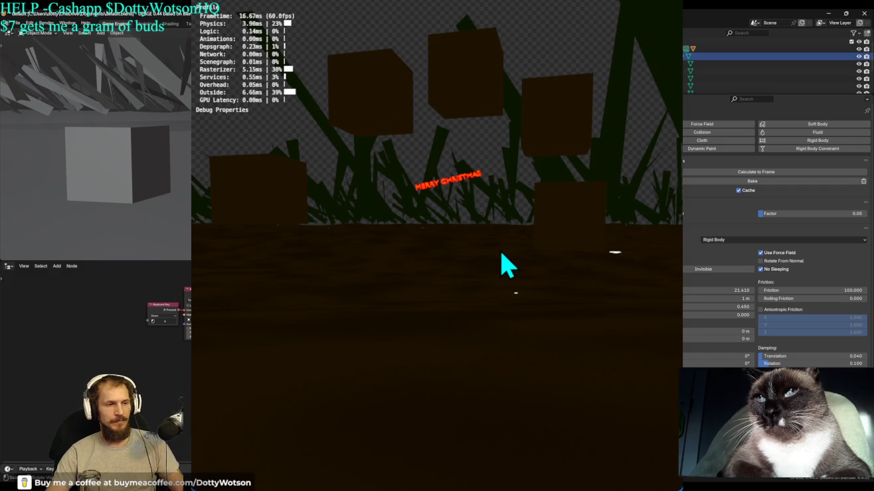
pyautogui.press('Escape')
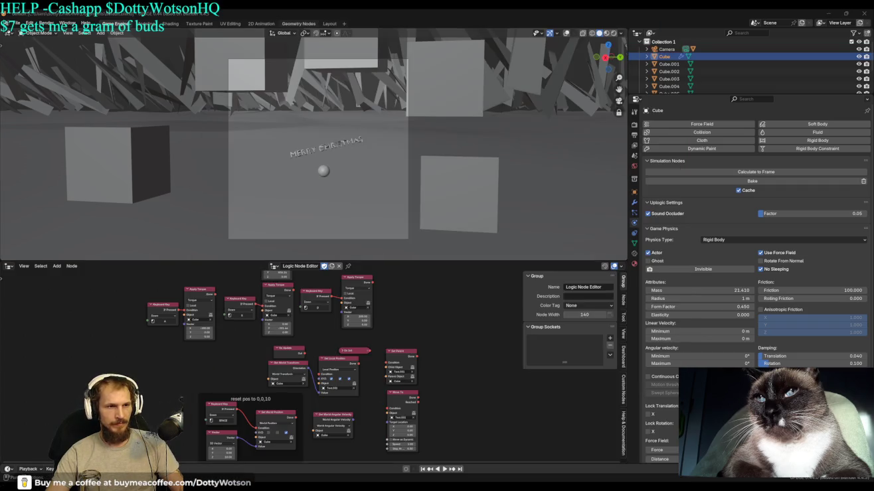
pyautogui.click(289, 25)
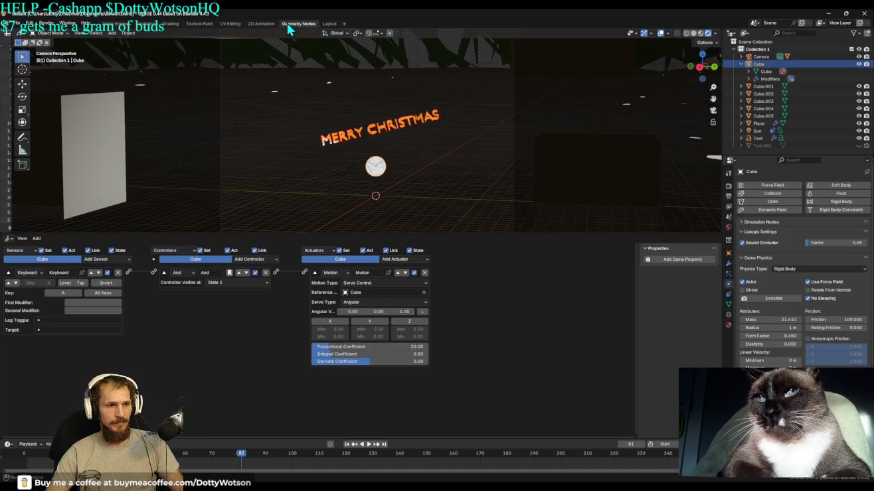
# Step: Delete the Cube's Motion actuator and change the Camera's Mouse sensor to an Always sensor
pyautogui.click(425, 273)
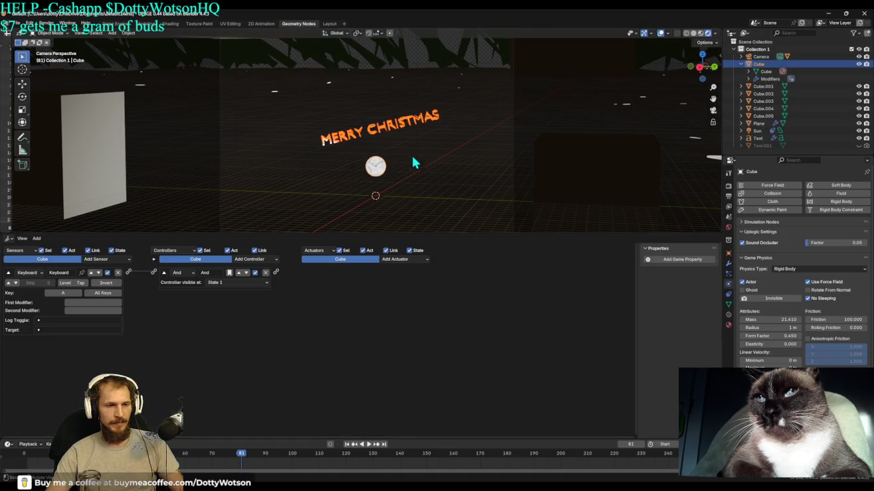
pyautogui.click(764, 57)
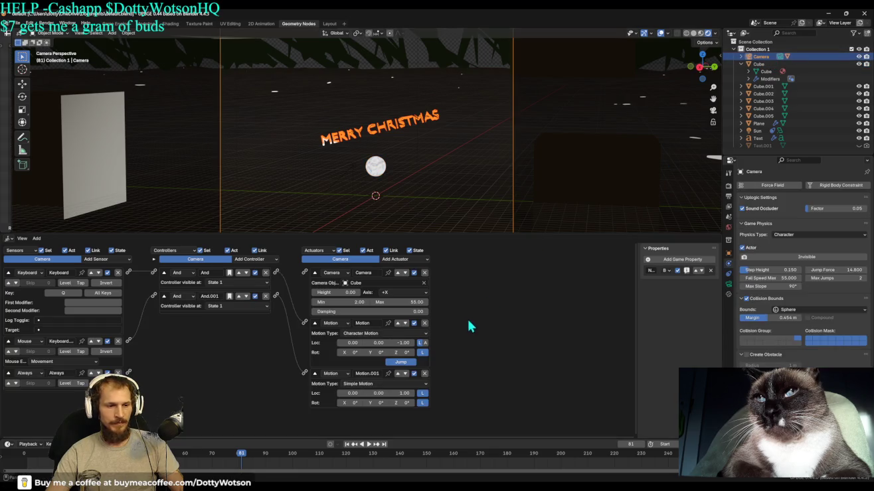
pyautogui.moveTo(304, 320)
pyautogui.mouseDown()
pyautogui.moveTo(278, 274)
pyautogui.moveTo(273, 383)
pyautogui.moveTo(208, 390)
pyautogui.mouseUp()
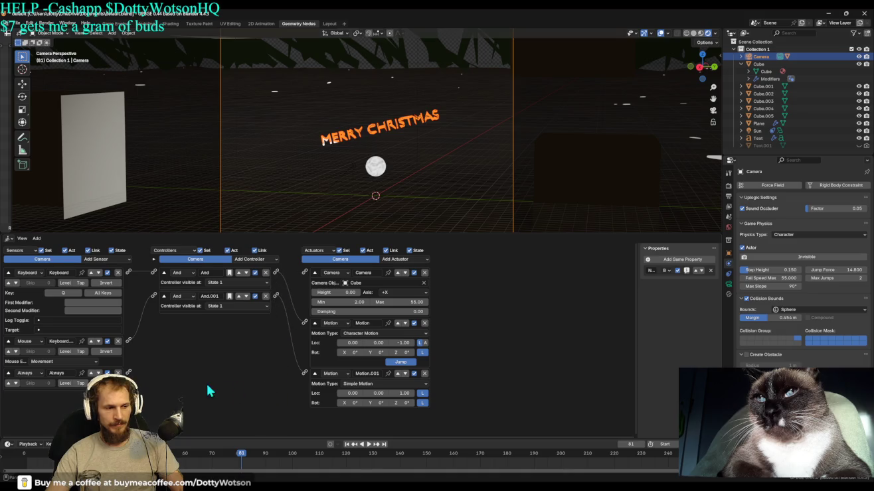
pyautogui.click(57, 362)
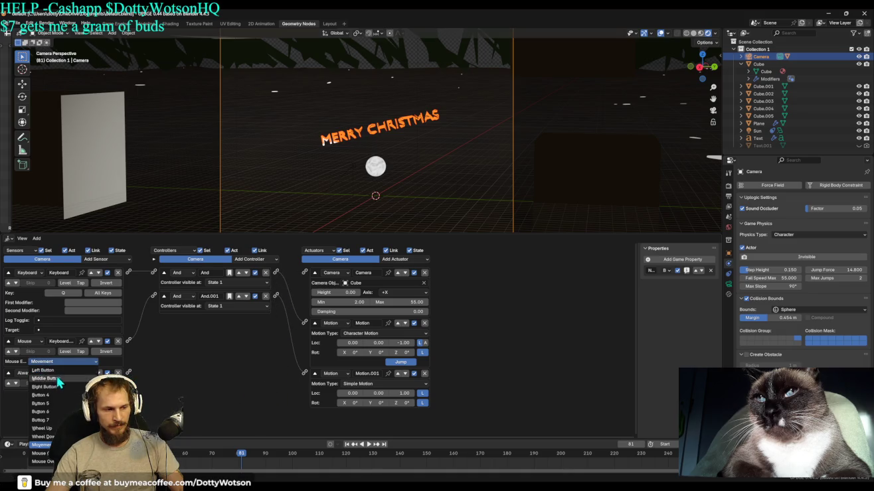
pyautogui.click(26, 341)
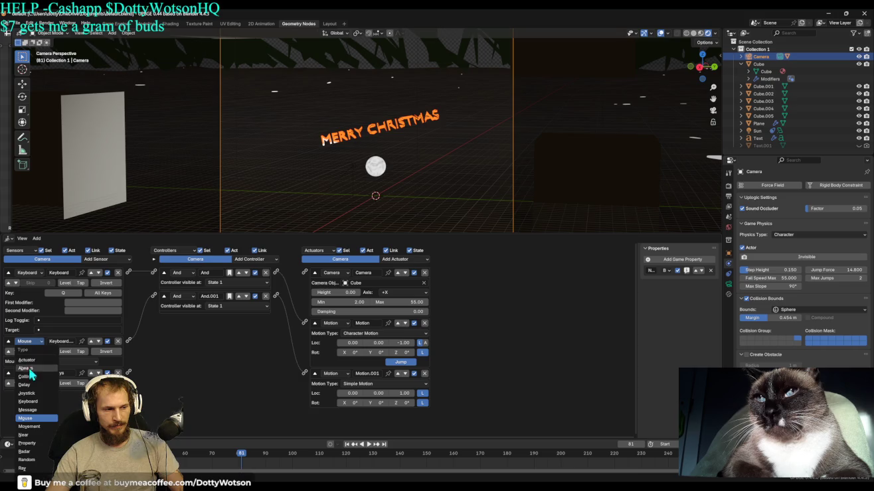
pyautogui.click(26, 364)
# Step: Link the And.001 controller to the Camera actuator, delete both Motion actuators, and test-run
pyautogui.moveTo(279, 295); pyautogui.dragTo(304, 272)
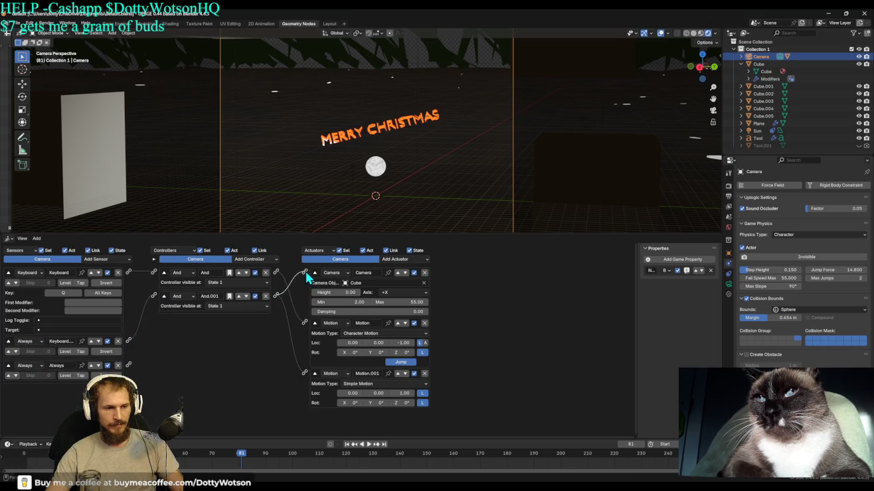
pyautogui.click(424, 374)
pyautogui.click(425, 323)
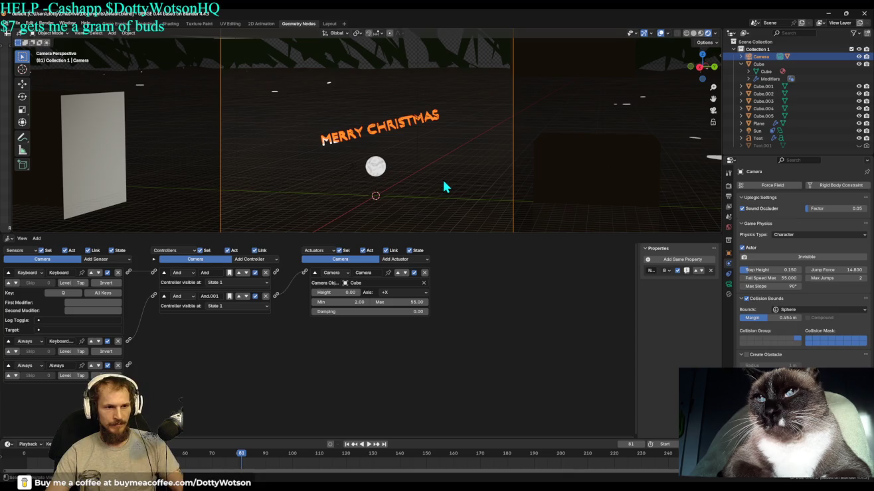
pyautogui.press('p')
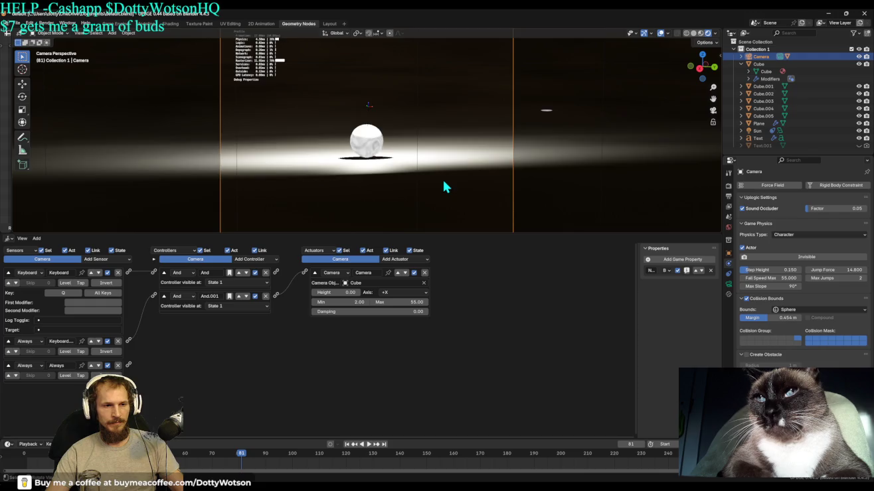
# Step: Stop the test run, exit the game player, and return to the Layout workspace
pyautogui.press('Escape')
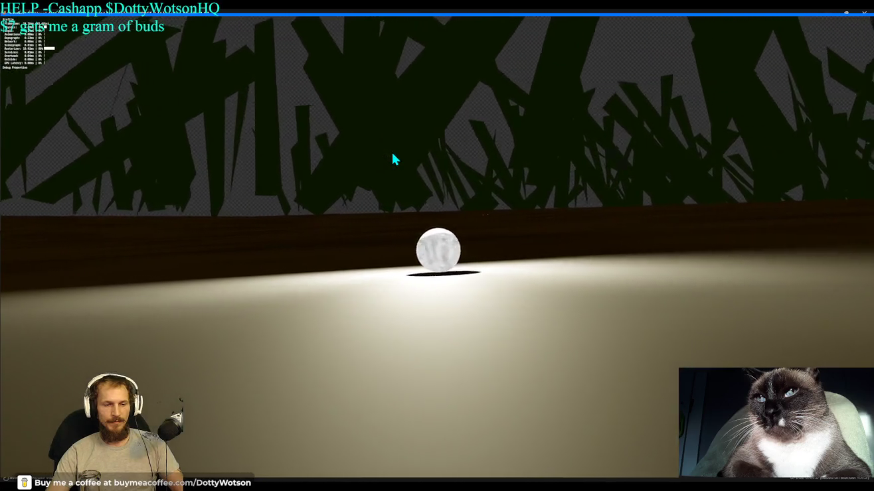
pyautogui.press('Escape')
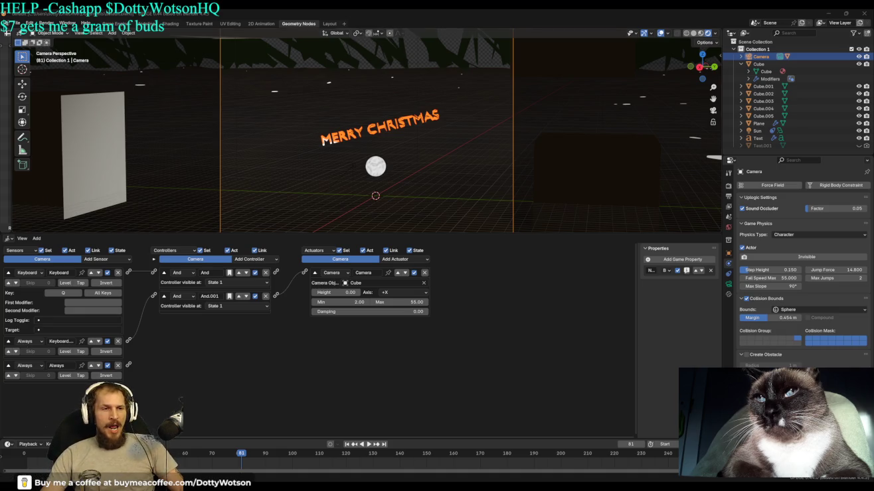
pyautogui.hotkey('ctrl', 'pagedown')
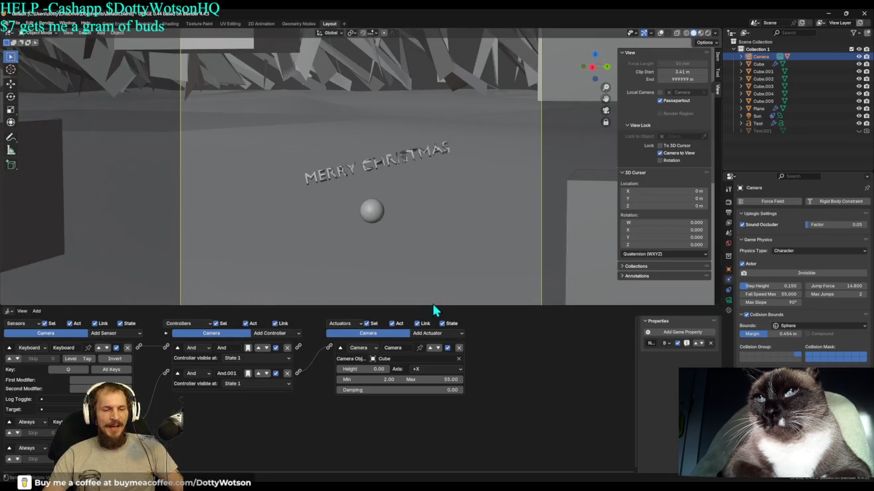
# Step: Enlarge the logic editor and add a Mouse actuator in Look mode to the Camera
pyautogui.moveTo(428, 306)
pyautogui.mouseDown()
pyautogui.moveTo(448, 340)
pyautogui.moveTo(468, 286)
pyautogui.mouseUp()
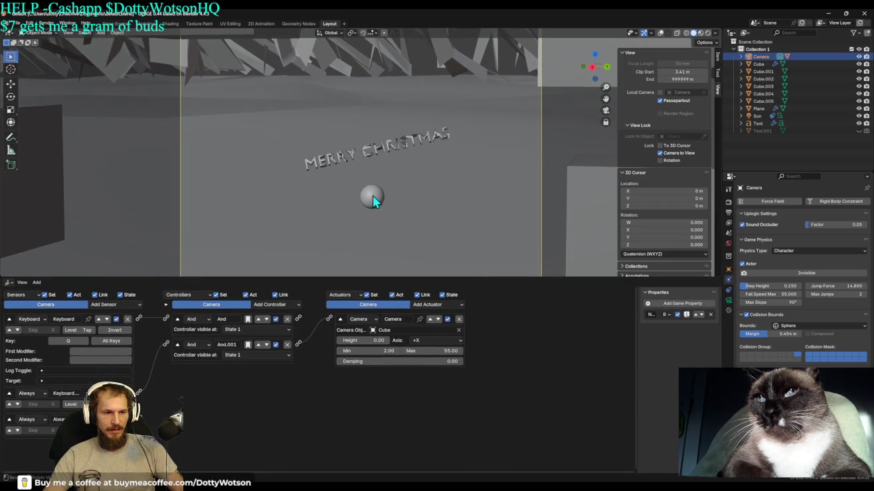
pyautogui.click(442, 306)
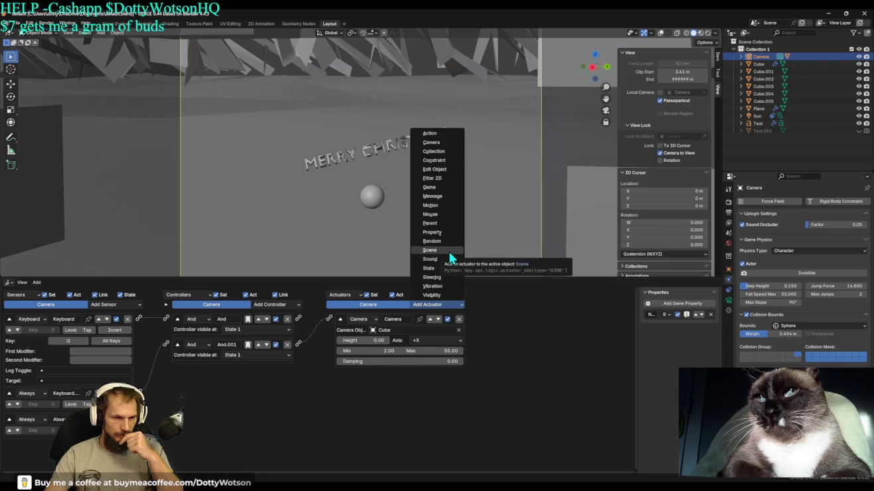
pyautogui.click(447, 216)
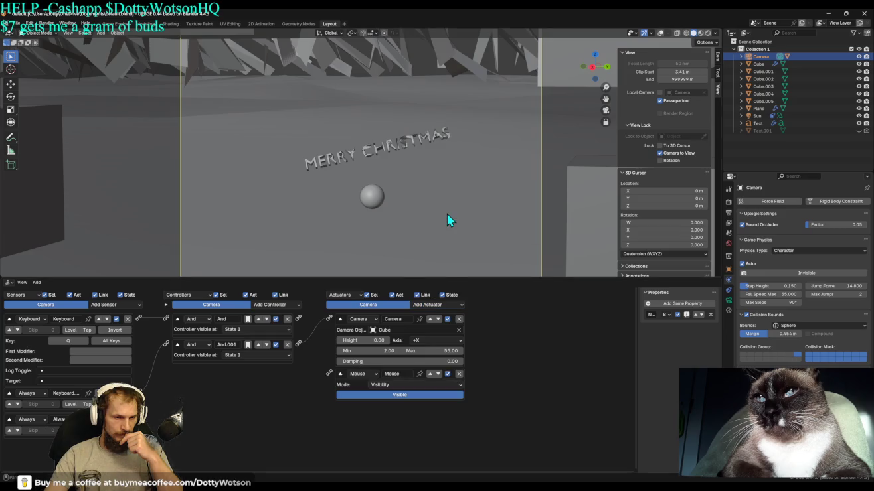
pyautogui.click(402, 385)
pyautogui.click(405, 400)
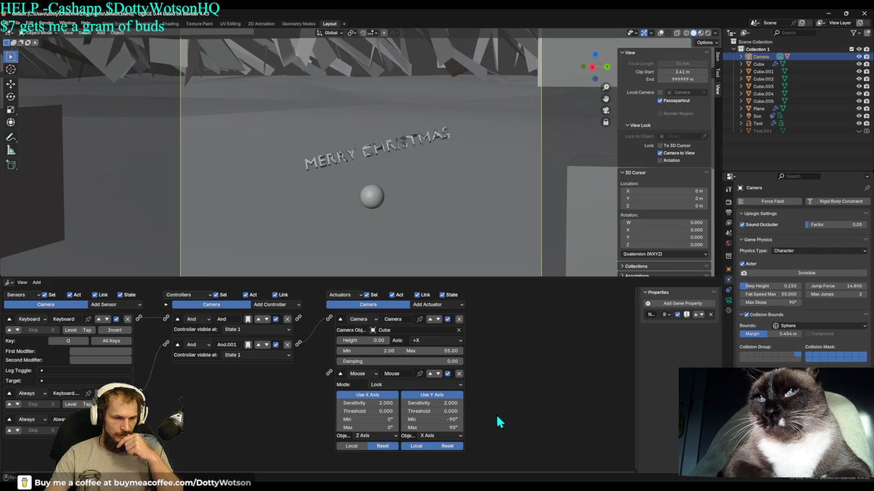
# Step: Remove the Mouse actuator, select the Cube, and switch to the Logic Node Editor workspace
pyautogui.click(458, 374)
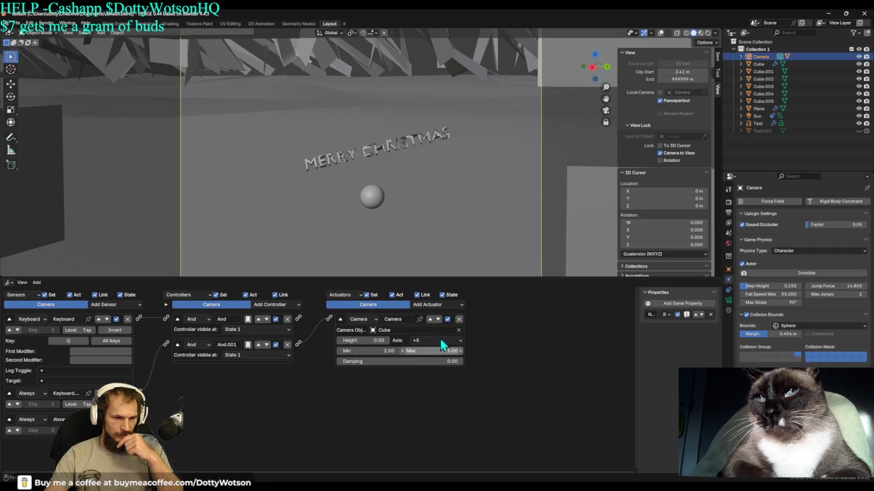
pyautogui.click(372, 198)
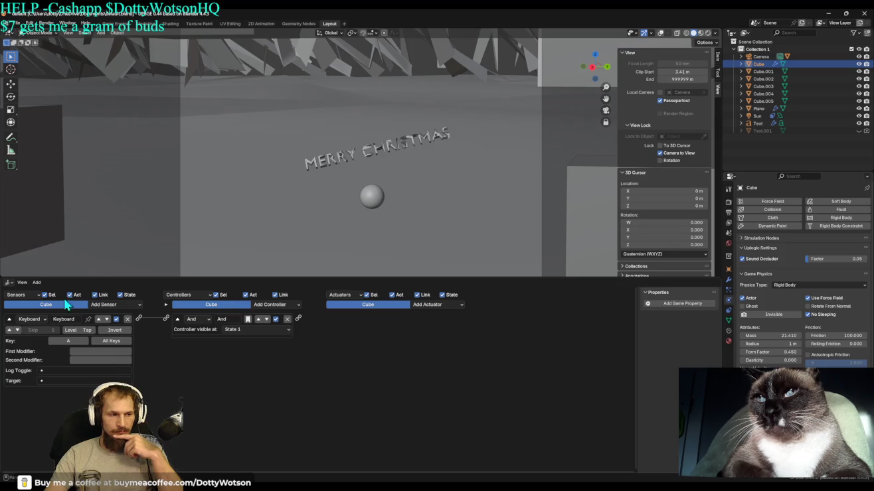
pyautogui.click(112, 26)
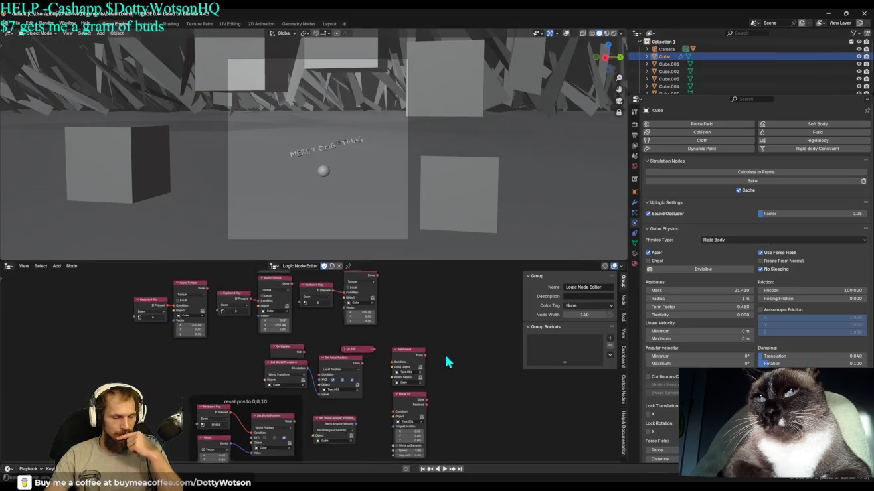
# Step: Add a Walk node via Add > Physics > Character > Walk in the Cube's node tree
pyautogui.scroll(5, 242, 359)
pyautogui.rightClick(324, 350)
pyautogui.moveTo(324, 352)
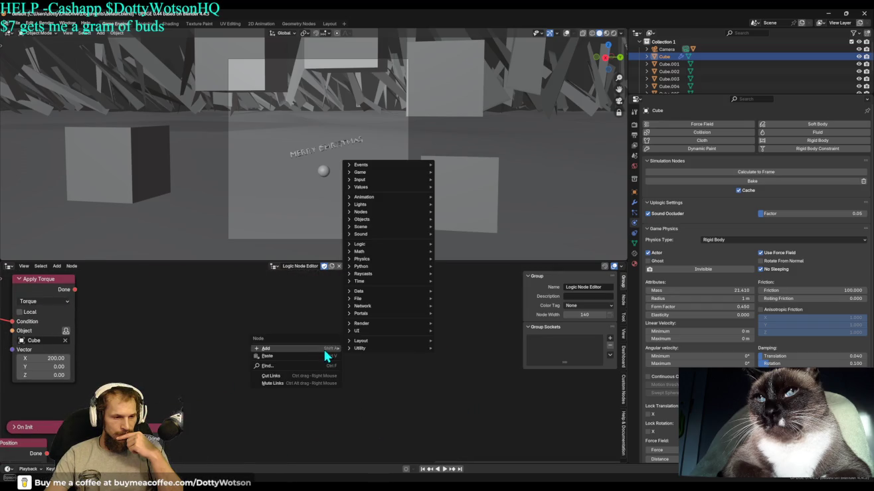
pyautogui.moveTo(395, 309)
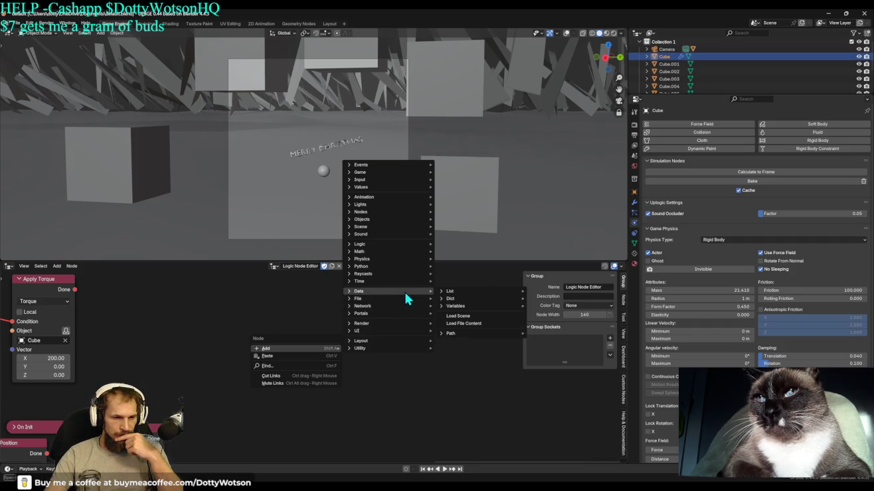
pyautogui.moveTo(493, 291)
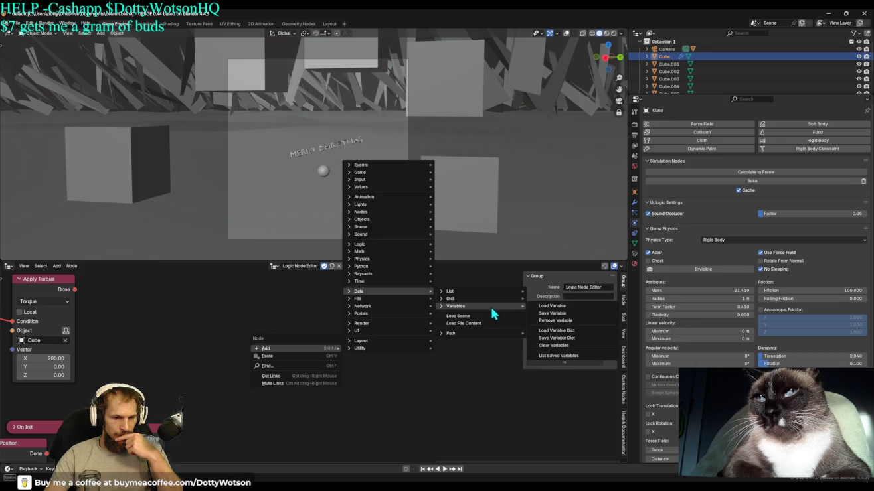
pyautogui.moveTo(465, 334)
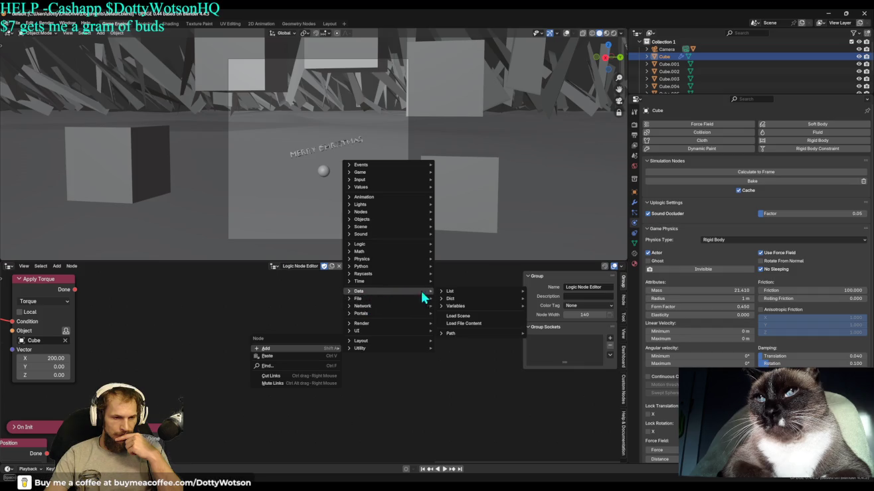
pyautogui.moveTo(401, 283)
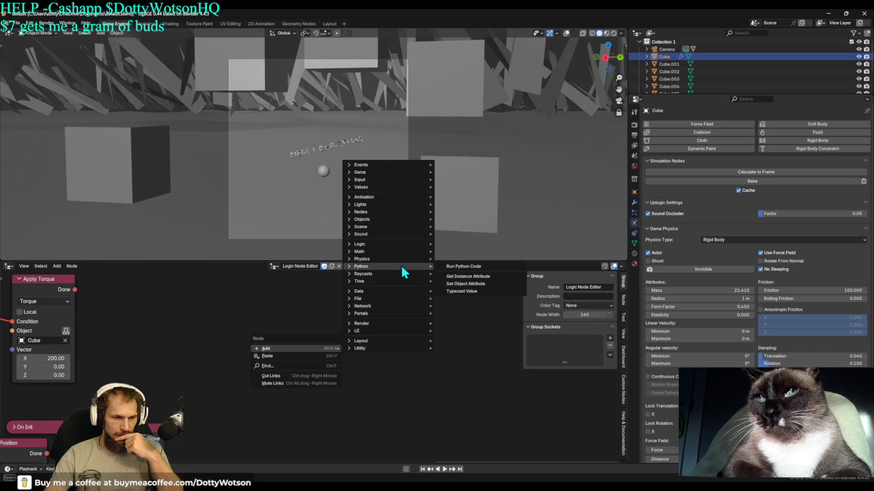
pyautogui.moveTo(465, 259)
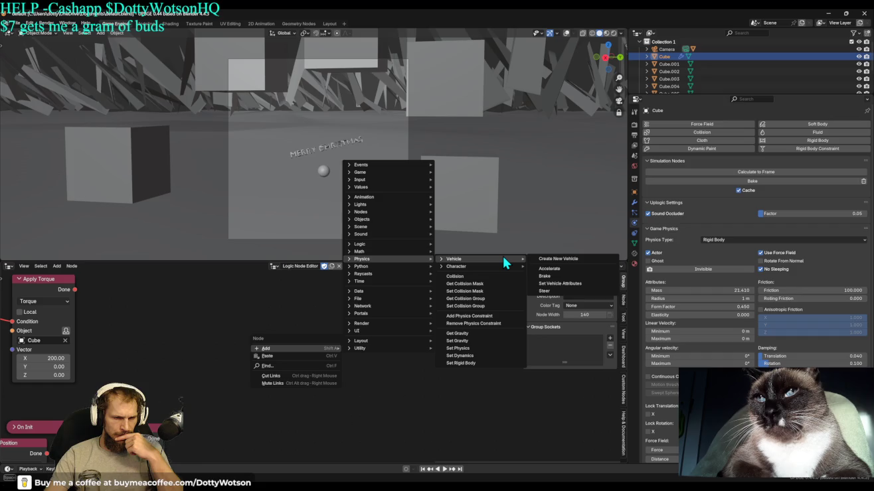
pyautogui.moveTo(503, 265)
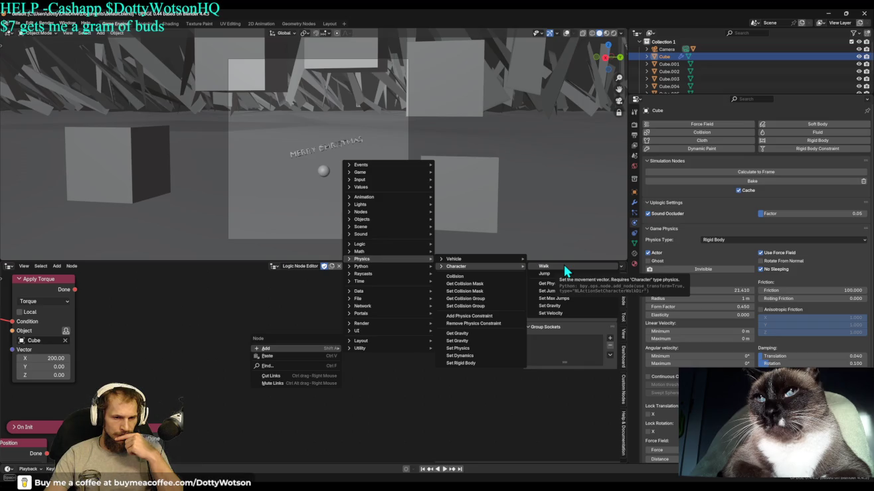
pyautogui.click(564, 264)
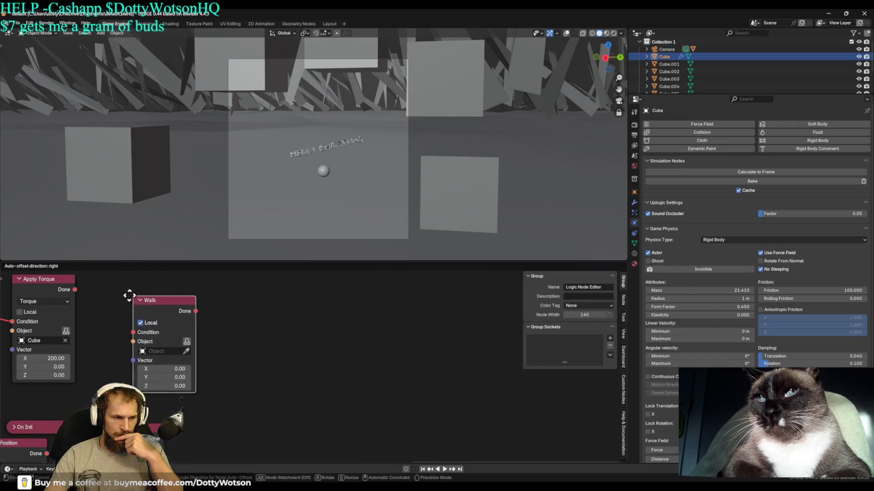
# Step: Place the Walk node and connect On Init to its Condition socket
pyautogui.click(130, 296)
pyautogui.moveTo(174, 308); pyautogui.dragTo(249, 304)
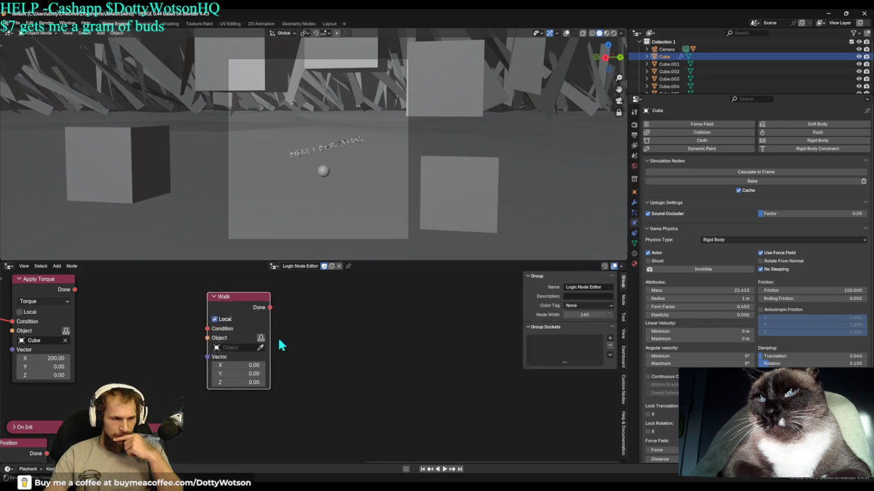
pyautogui.scroll(-3, 279, 344)
pyautogui.moveTo(239, 393)
pyautogui.mouseDown()
pyautogui.moveTo(307, 358)
pyautogui.moveTo(315, 334)
pyautogui.moveTo(345, 322)
pyautogui.mouseUp()
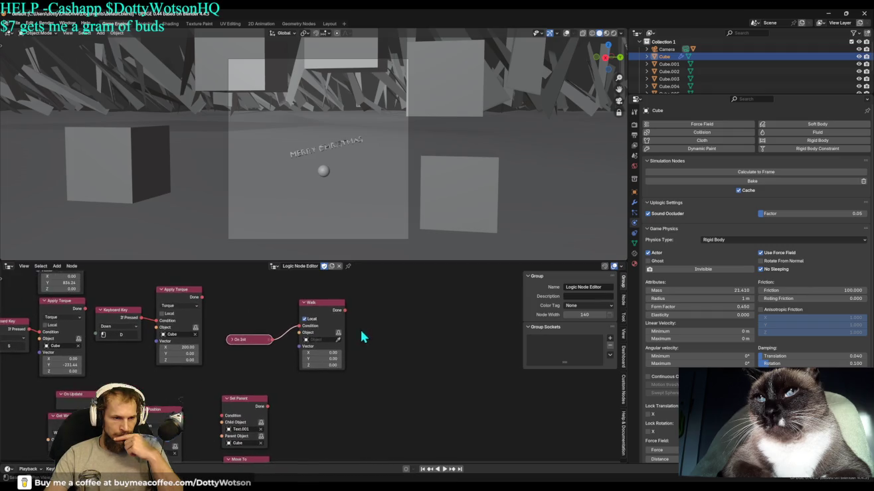
# Step: Set the Walk node's Object to Cube, test-run the game, and nudge the node right
pyautogui.scroll(2, 360, 335)
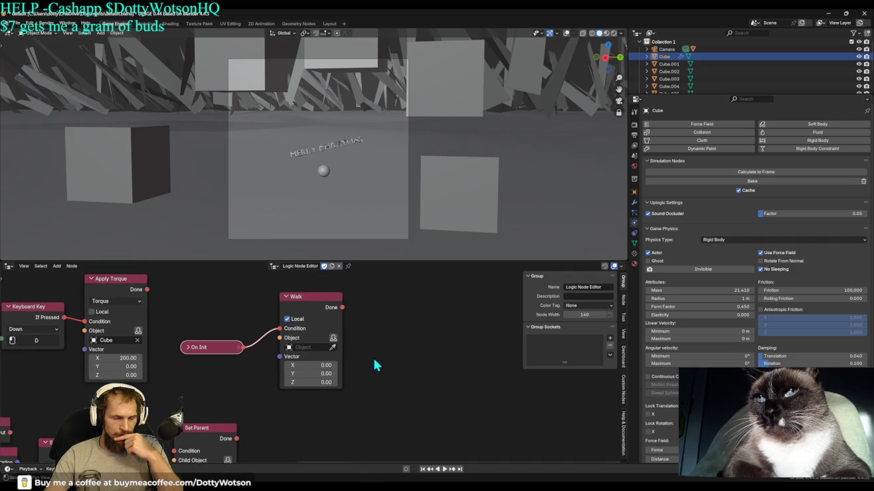
pyautogui.click(315, 347)
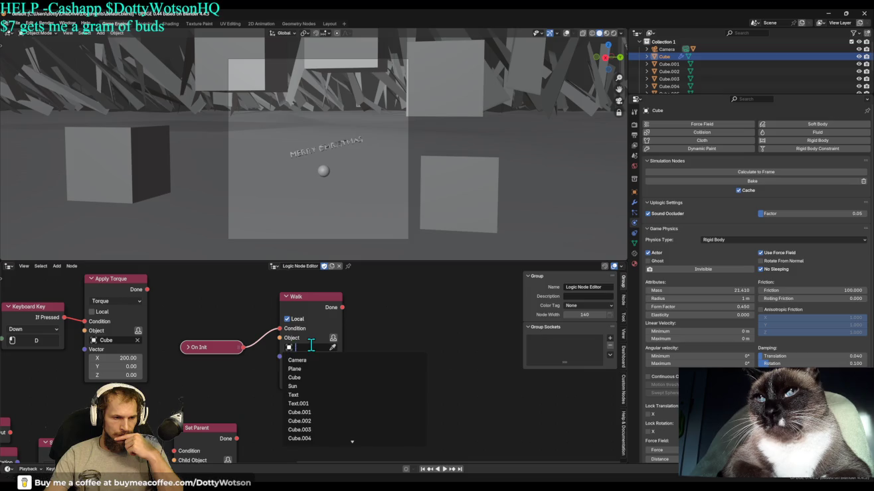
pyautogui.click(328, 376)
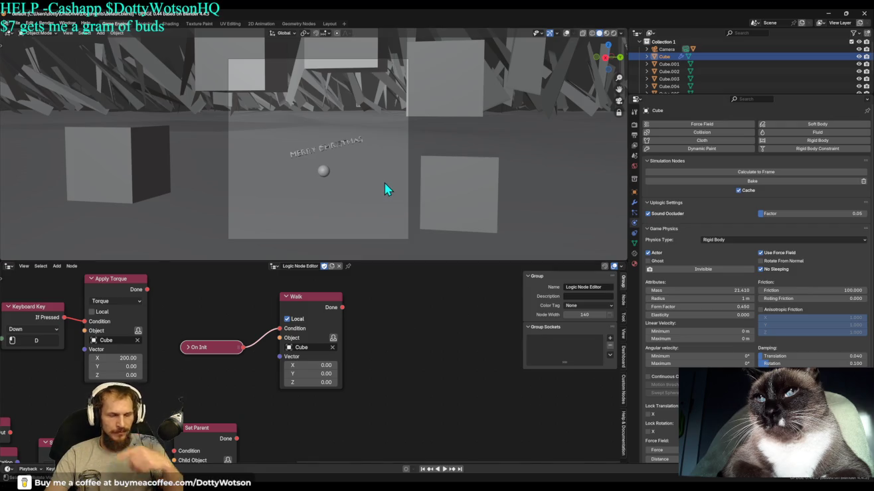
pyautogui.press('p')
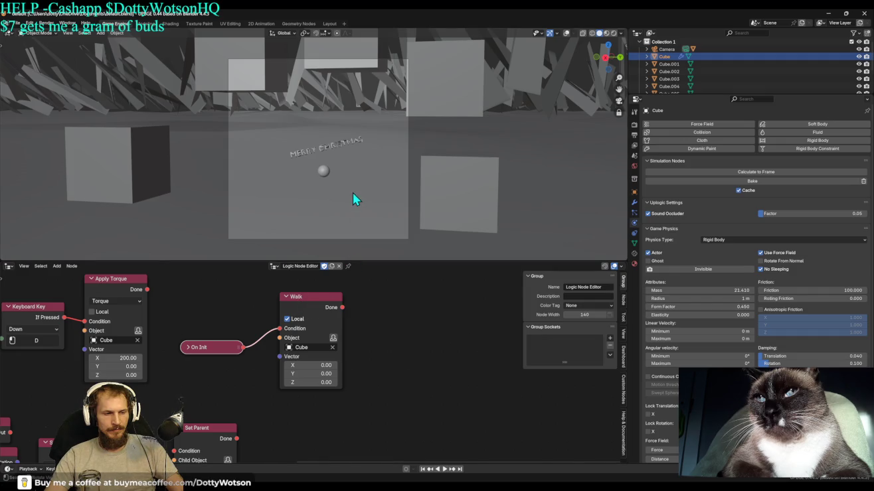
pyautogui.moveTo(327, 302)
pyautogui.mouseDown()
pyautogui.moveTo(399, 304)
pyautogui.moveTo(367, 303)
pyautogui.mouseUp()
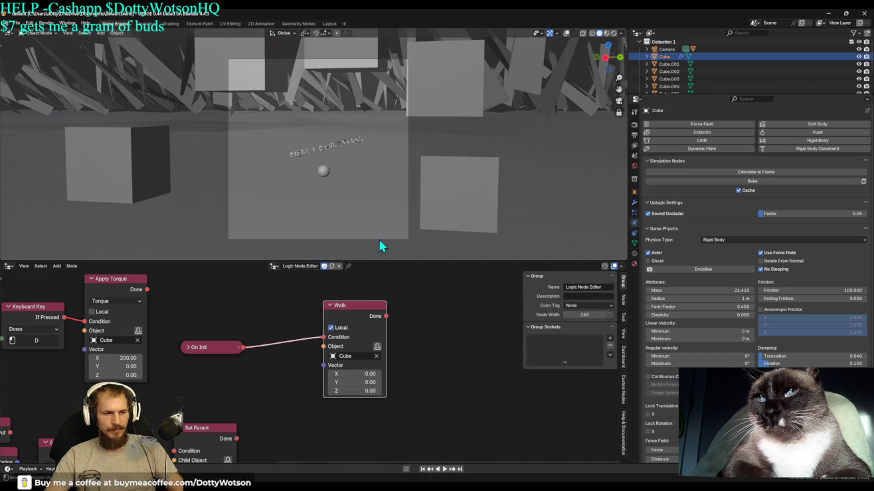